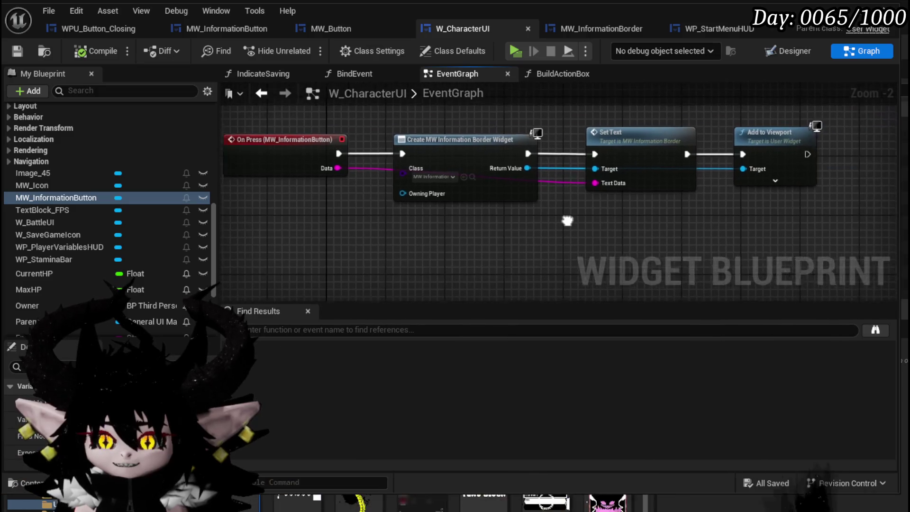
# Step: Minimize the W_CharacterUI blueprint and start play-testing, running the character forward along the path
pyautogui.scroll(3, 52, 193)
pyautogui.scroll(10, 53, 193)
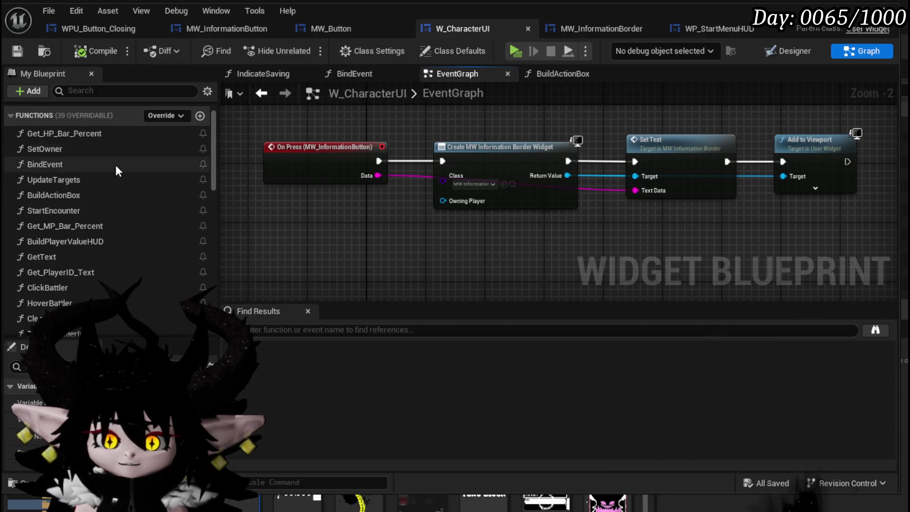
pyautogui.scroll(-2, 117, 222)
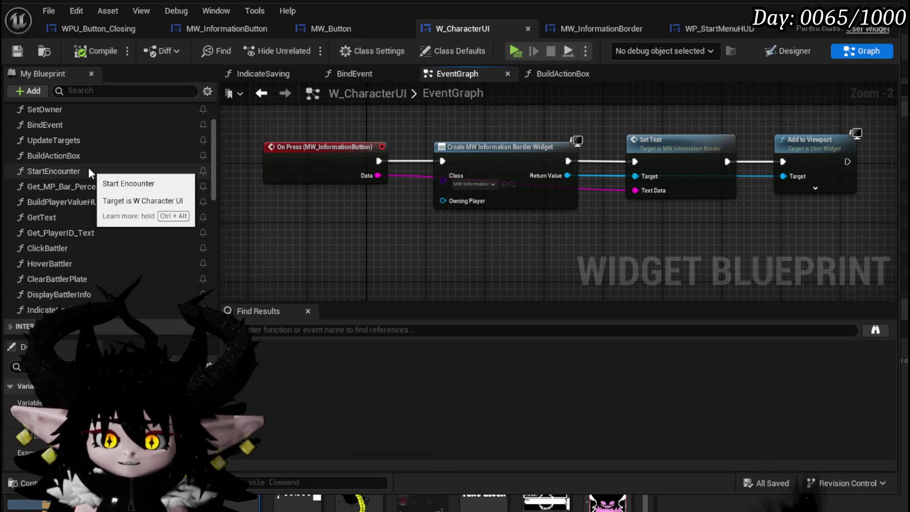
pyautogui.scroll(2, 89, 169)
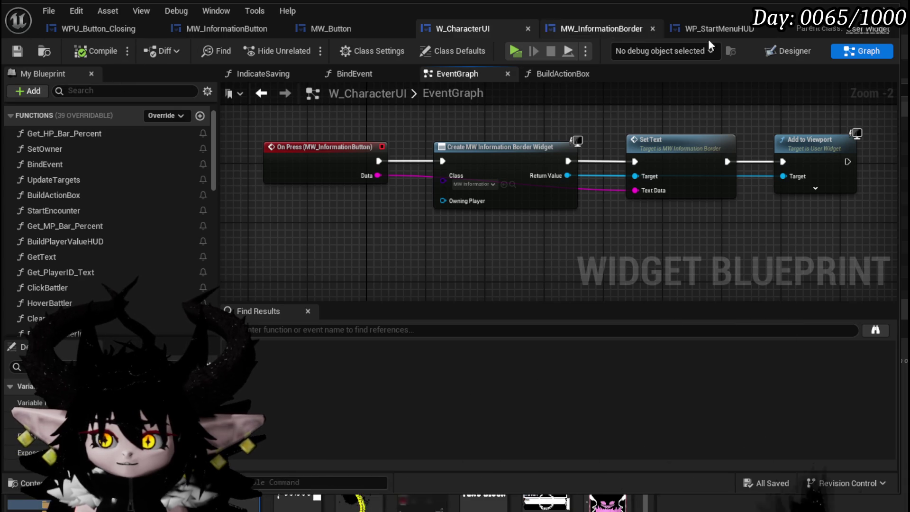
pyautogui.click(870, 11)
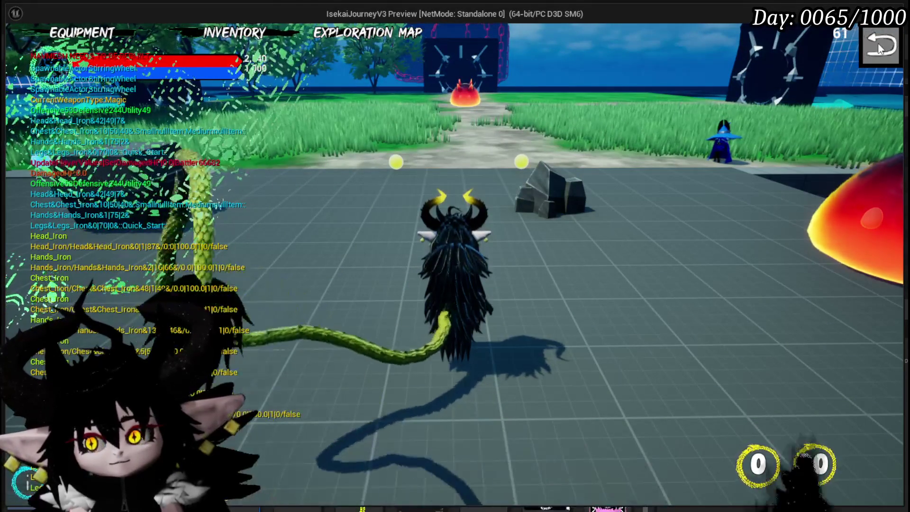
pyautogui.click(355, 101)
pyautogui.press('w')
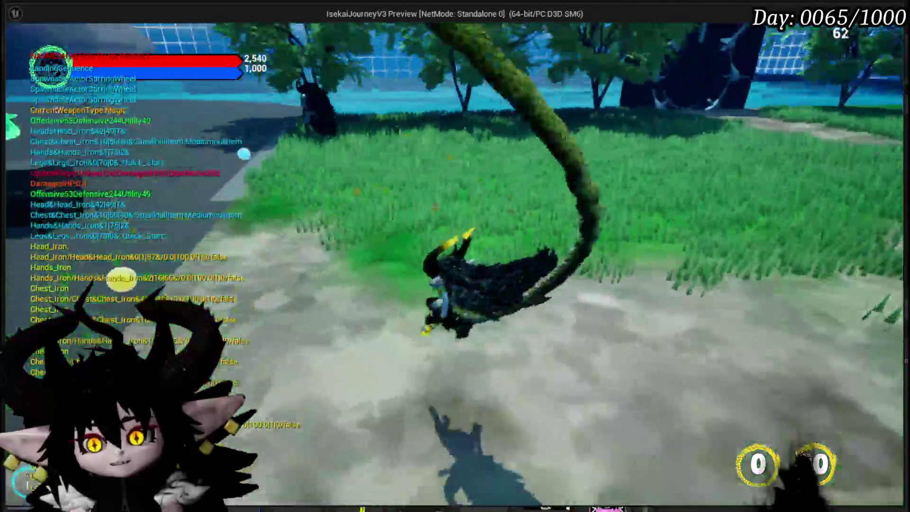
# Step: Review the To Do List from the pause menu, run to the slime arena and back, then stop playing
pyautogui.press('Escape')
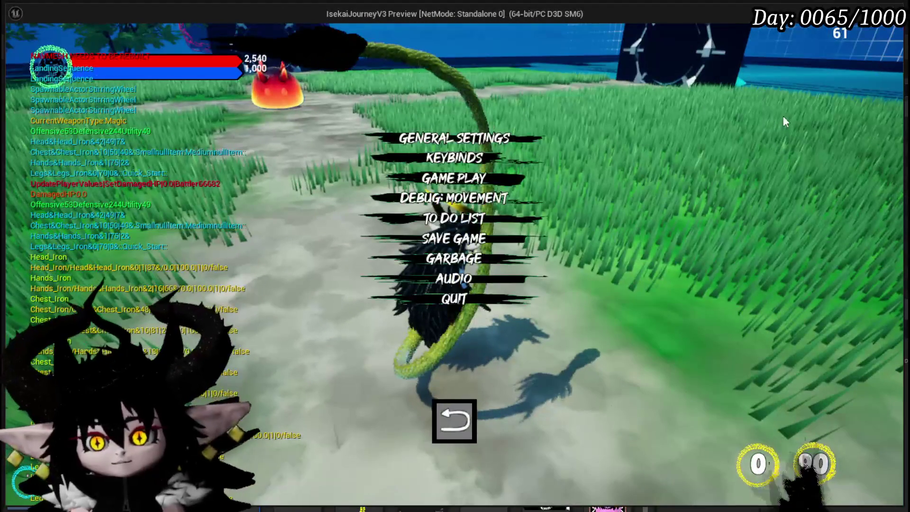
pyautogui.click(453, 218)
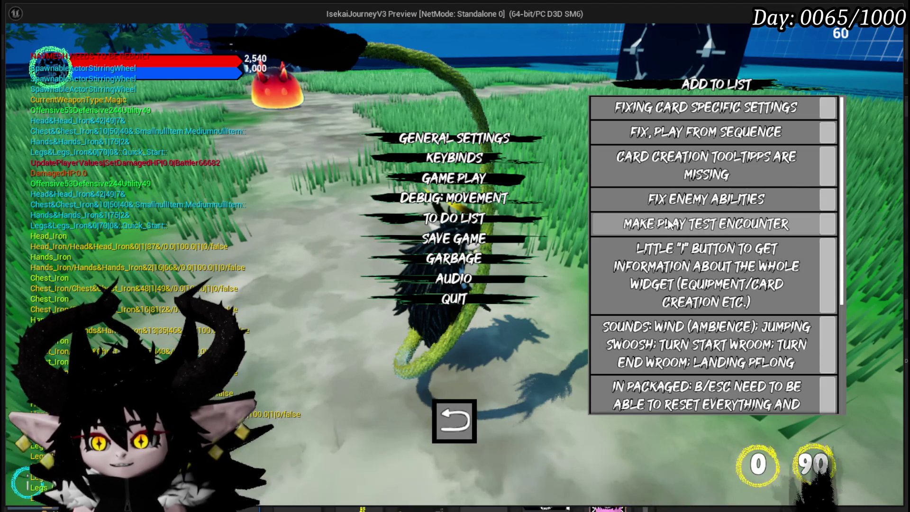
pyautogui.click(462, 419)
pyautogui.press('w')
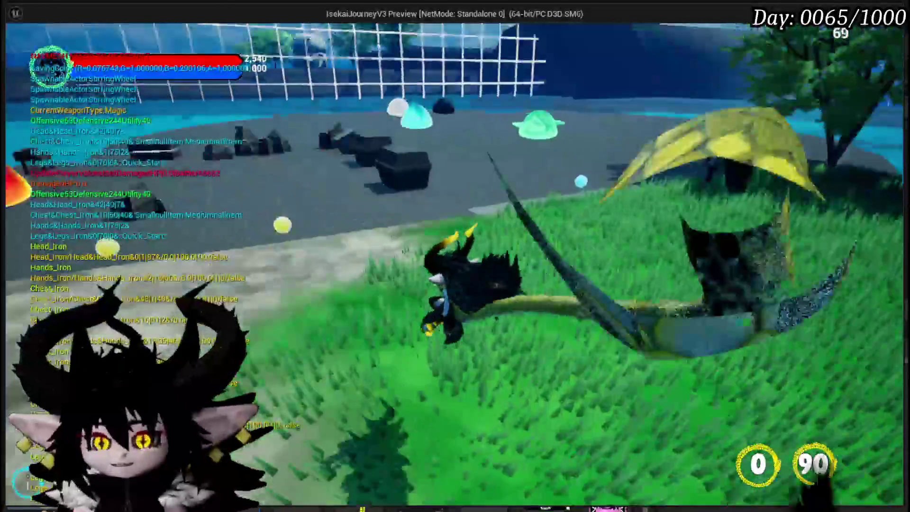
pyautogui.press('w')
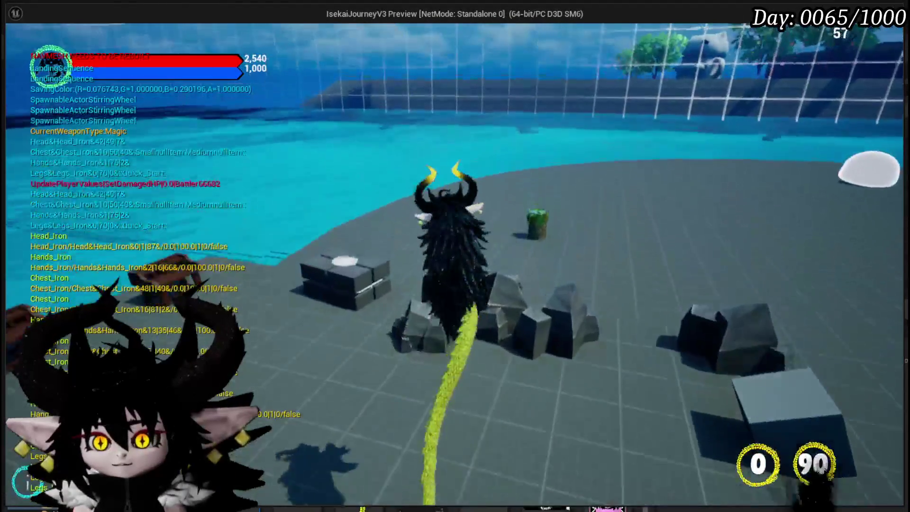
pyautogui.press('Escape')
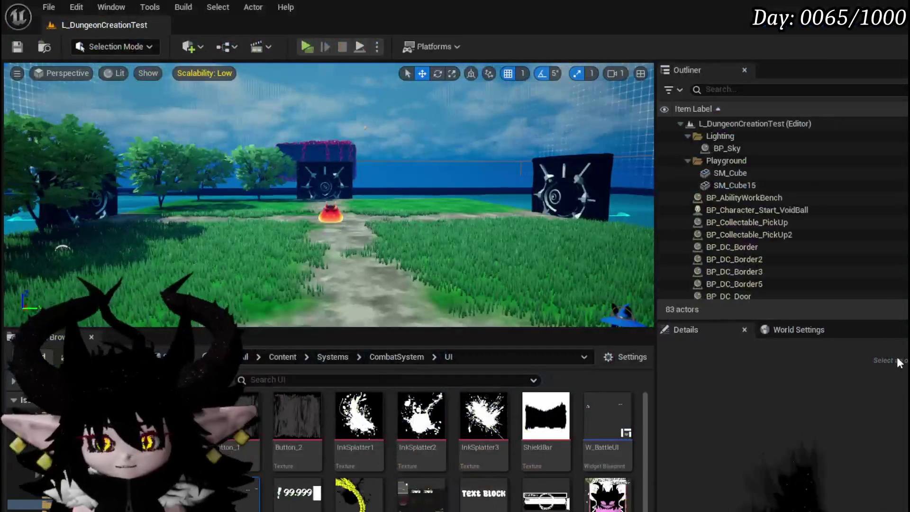
# Step: Select the slime enemy BP_EnemyActor2 and frame it in the viewport
pyautogui.click(330, 214)
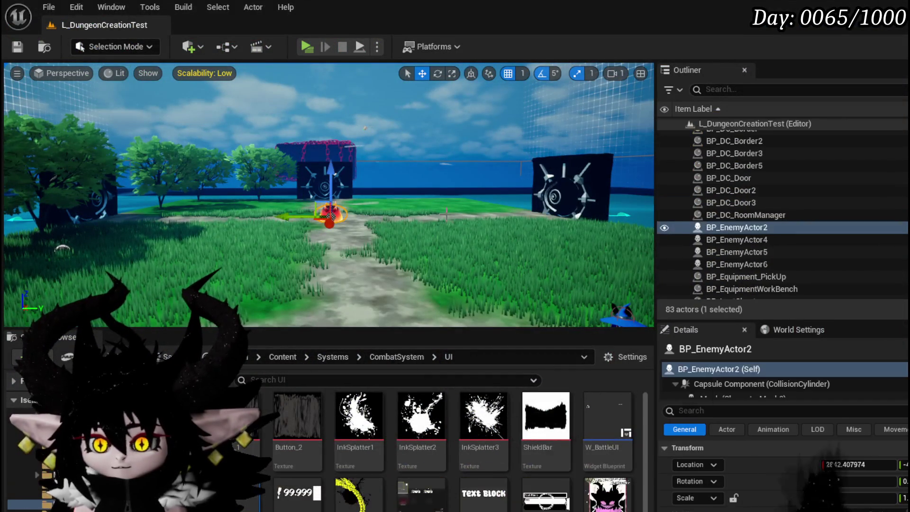
pyautogui.press('f')
pyautogui.scroll(-5, 810, 480)
pyautogui.scroll(-10, 810, 486)
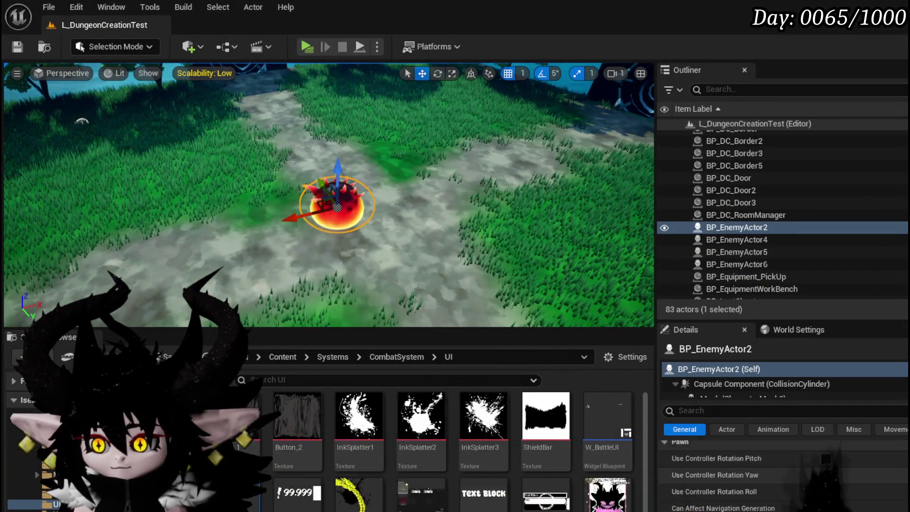
pyautogui.scroll(5, 900, 473)
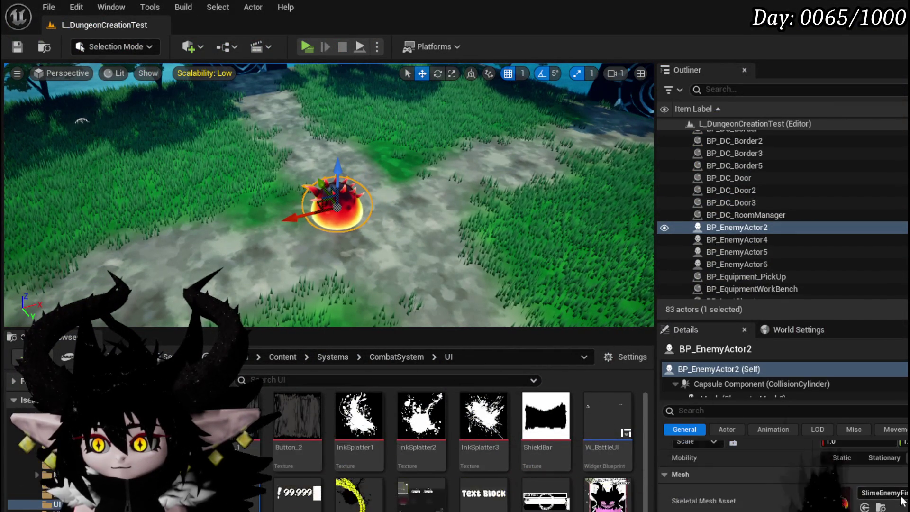
# Step: Set BP_EnemyActor2's Skeletal Mesh Asset to Slime_Water
pyautogui.click(882, 492)
pyautogui.write('Water')
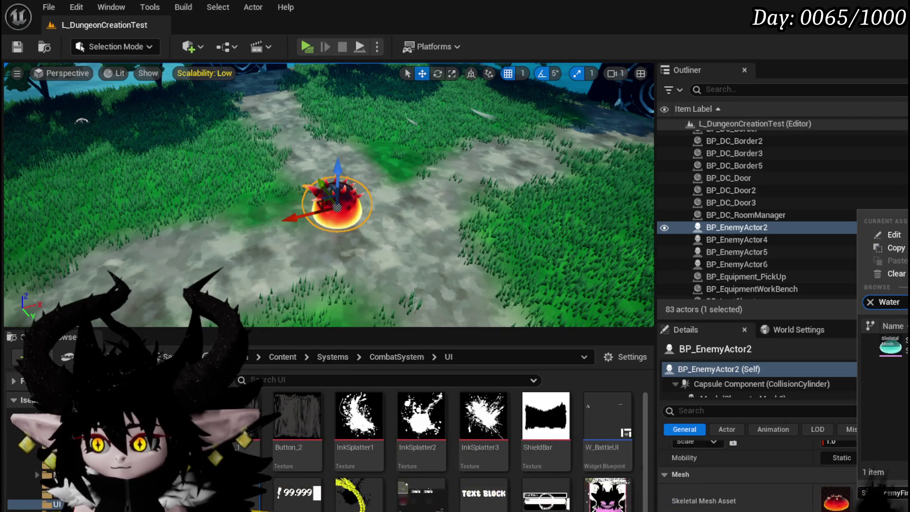
pyautogui.click(889, 346)
pyautogui.scroll(-2, 782, 469)
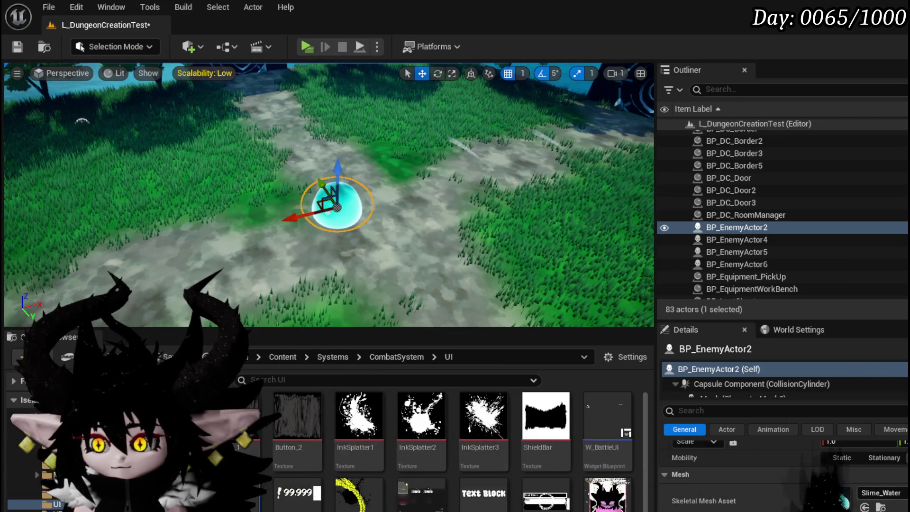
pyautogui.scroll(-10, 782, 473)
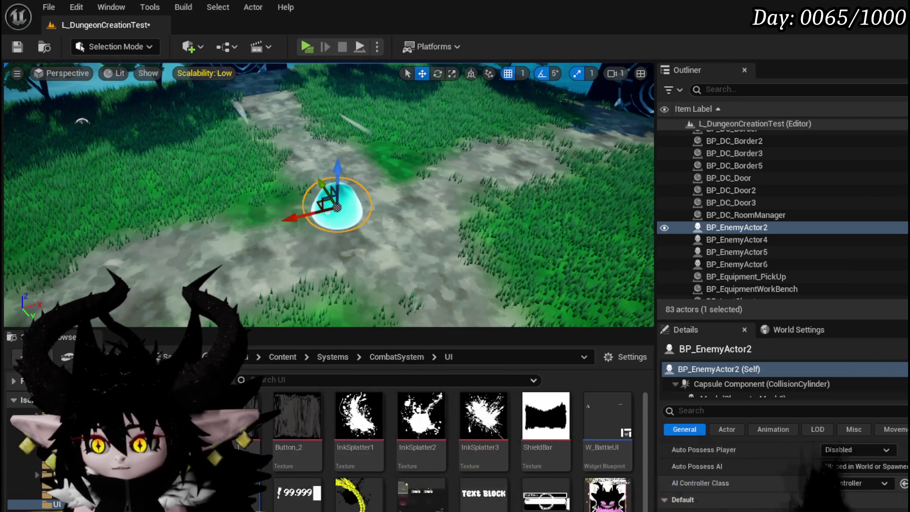
pyautogui.write('Water')
pyautogui.press('Escape')
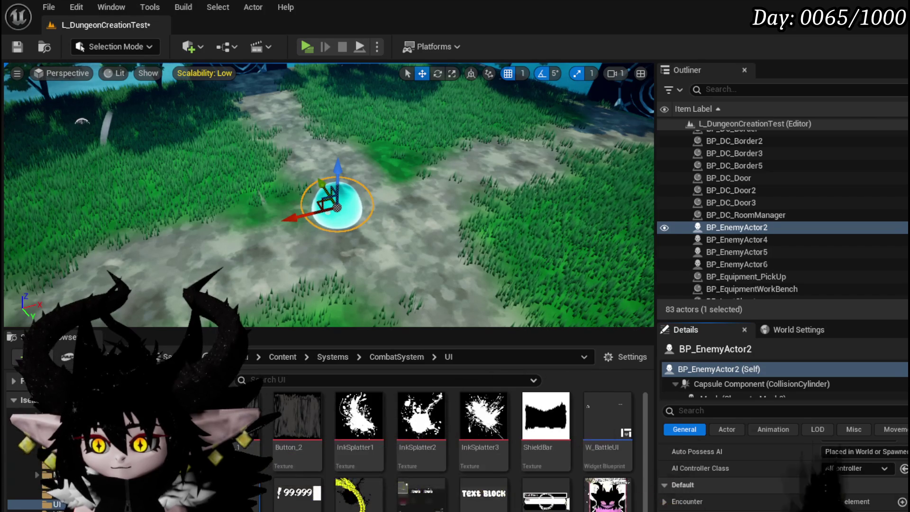
# Step: Expand Encounter Index [0] and delete its two surplus nested encounter elements
pyautogui.scroll(3, 725, 471)
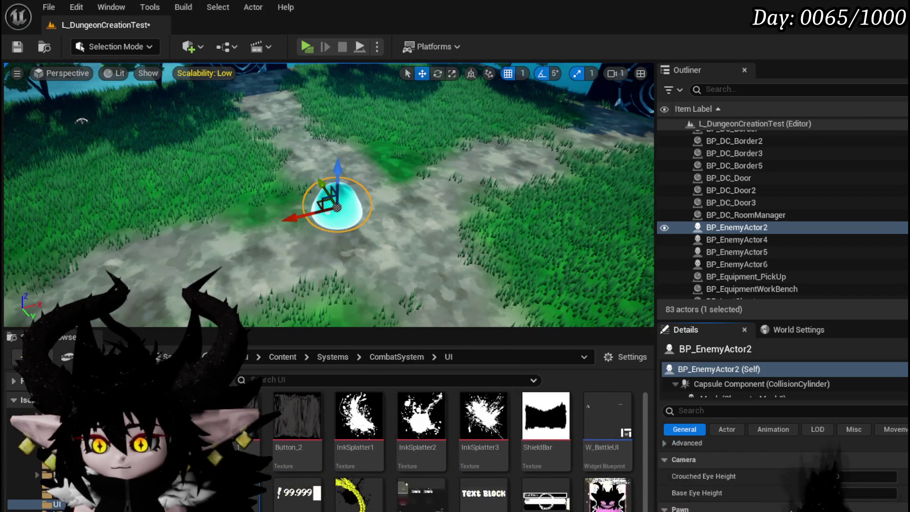
pyautogui.scroll(-4, 782, 469)
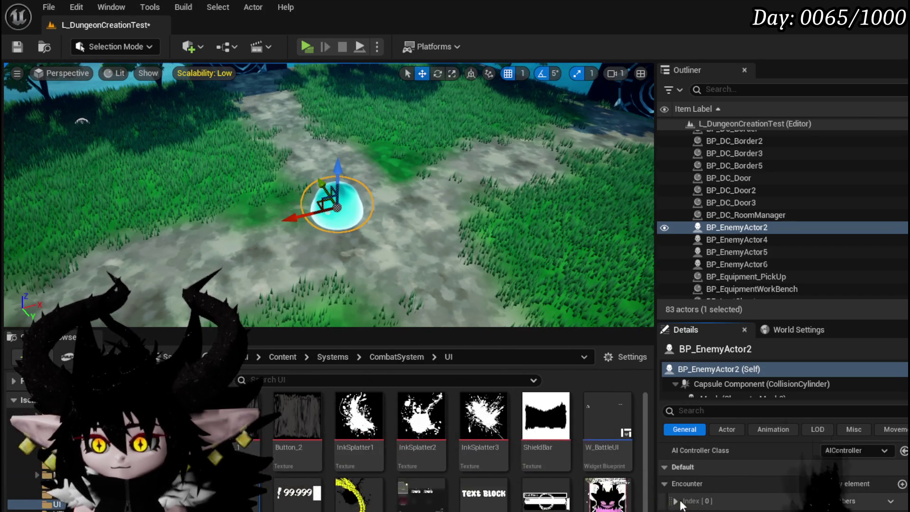
pyautogui.click(675, 501)
pyautogui.scroll(-2, 781, 469)
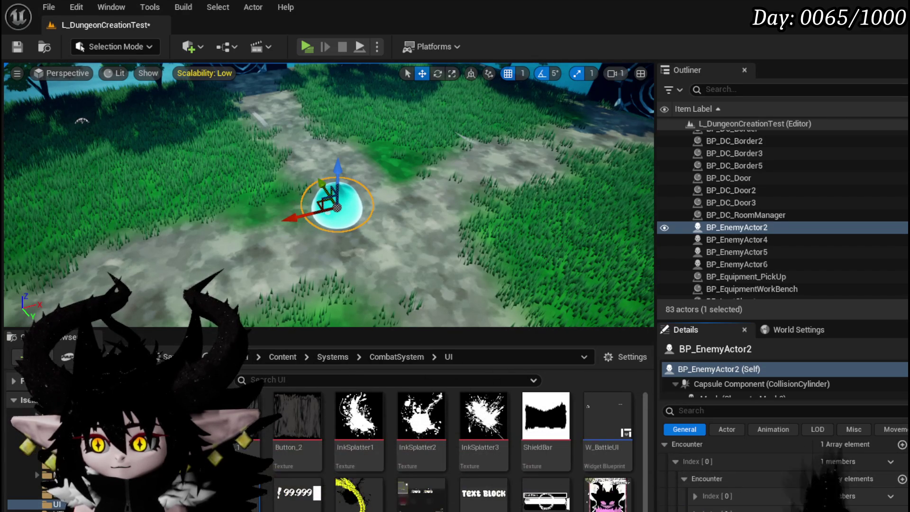
pyautogui.click(890, 495)
pyautogui.click(611, 434)
pyautogui.click(890, 496)
pyautogui.click(696, 503)
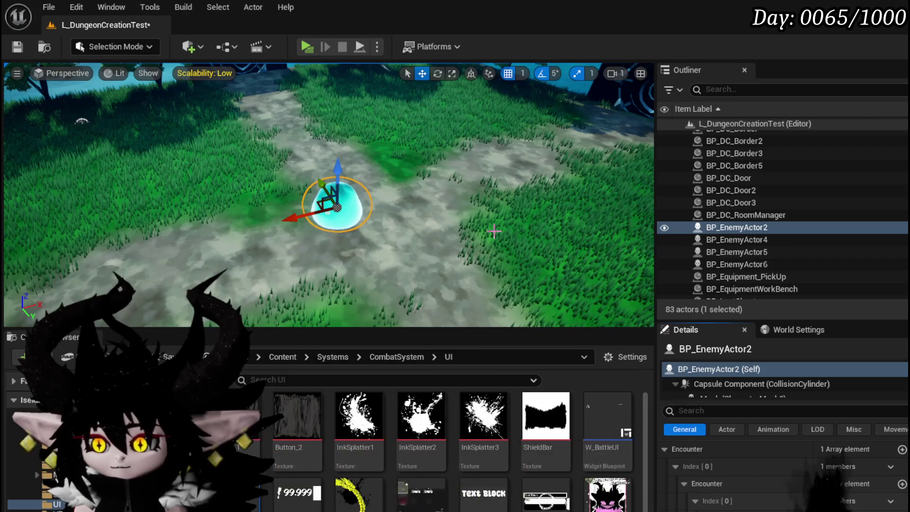
# Step: Save the level and collapse the inner first encounter entry
pyautogui.click(18, 47)
pyautogui.scroll(-2, 856, 450)
pyautogui.click(694, 481)
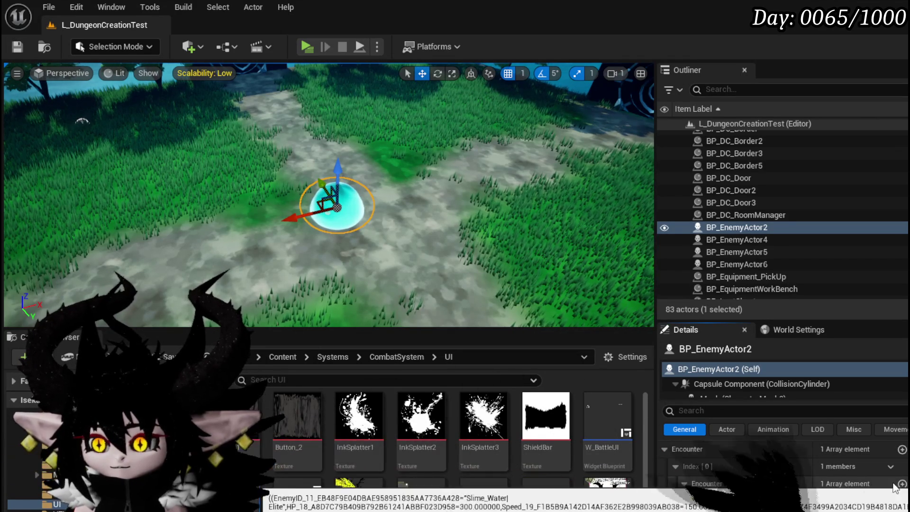
pyautogui.scroll(-3, 785, 497)
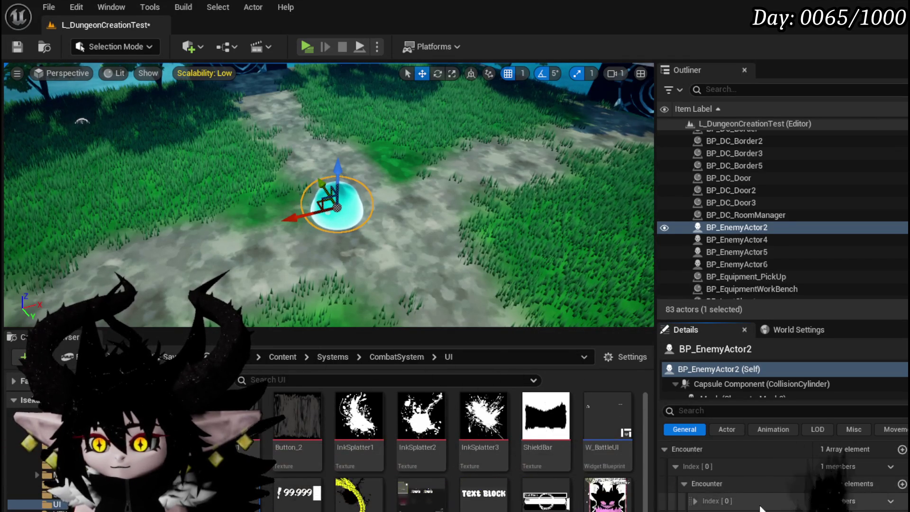
pyautogui.scroll(2, 853, 469)
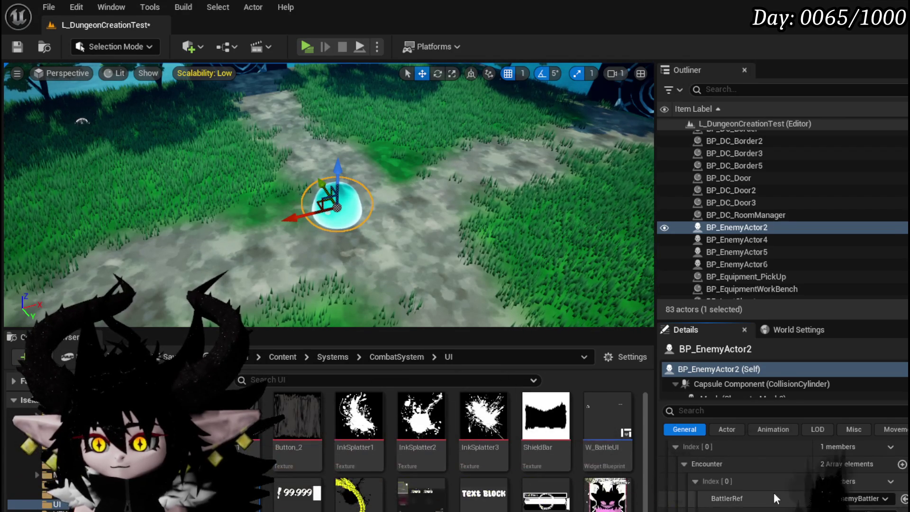
# Step: Inspect the BattlerRef options, opening and closing the new EnemyBattler blueprint dialog without creating one
pyautogui.rightClick(775, 495)
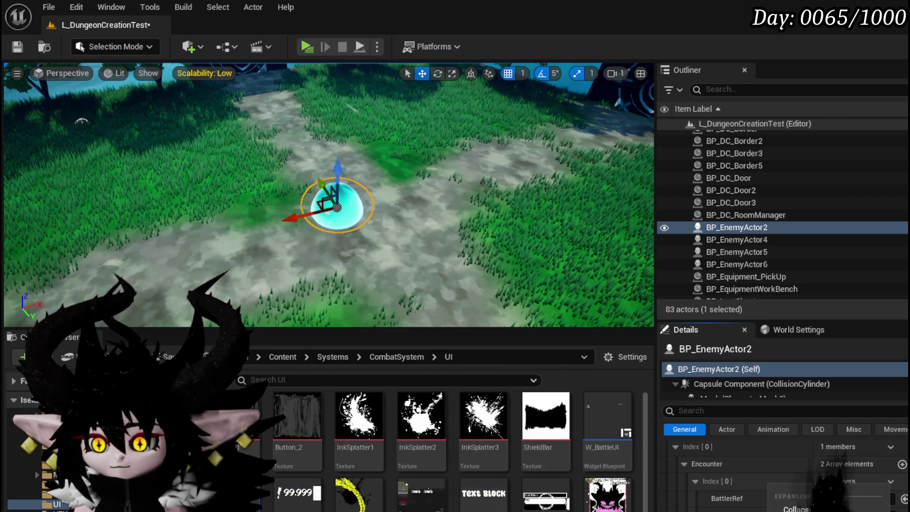
pyautogui.click(695, 481)
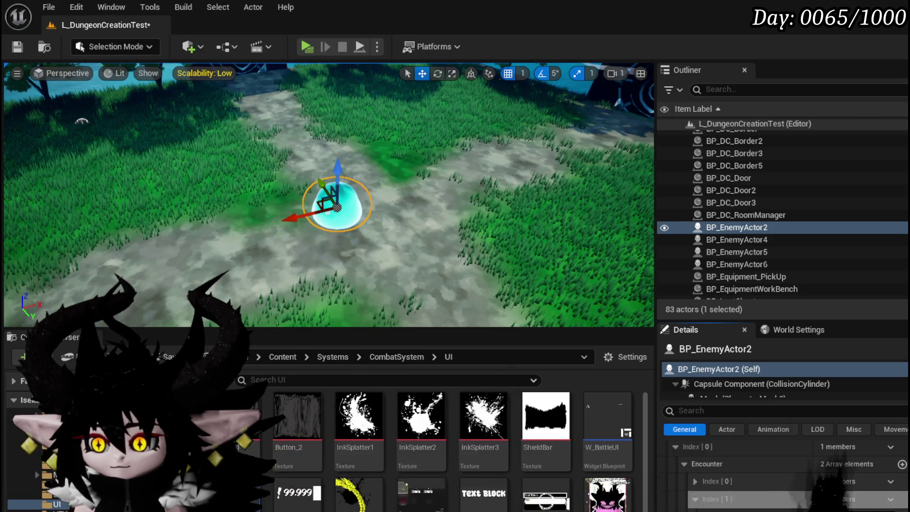
pyautogui.scroll(-2, 742, 502)
pyautogui.scroll(1, 741, 502)
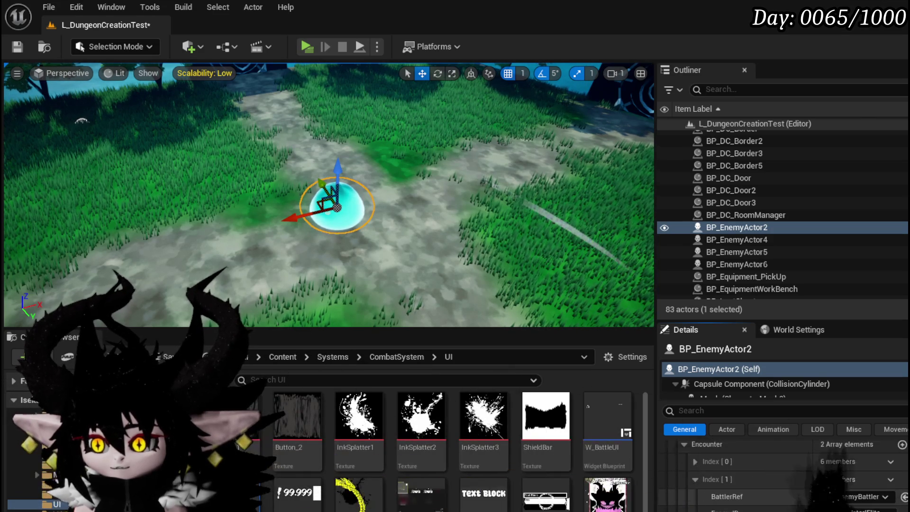
pyautogui.click(902, 497)
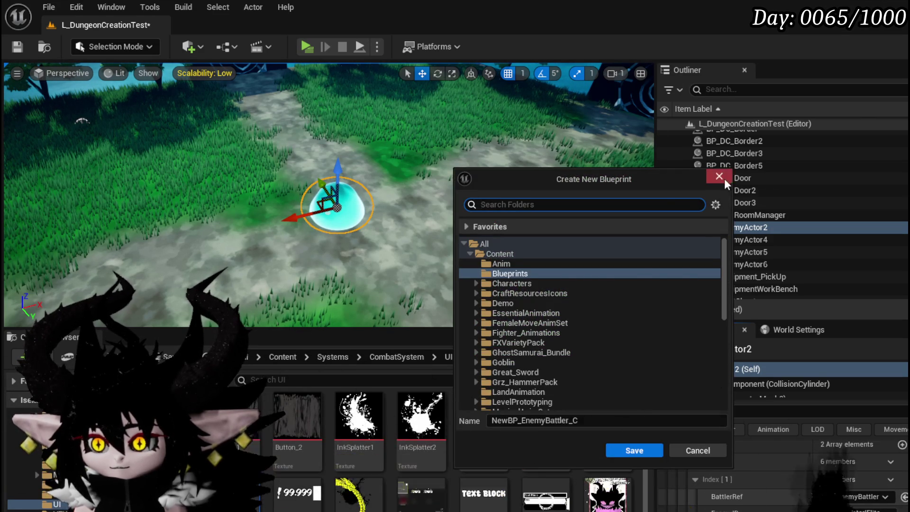
pyautogui.click(718, 176)
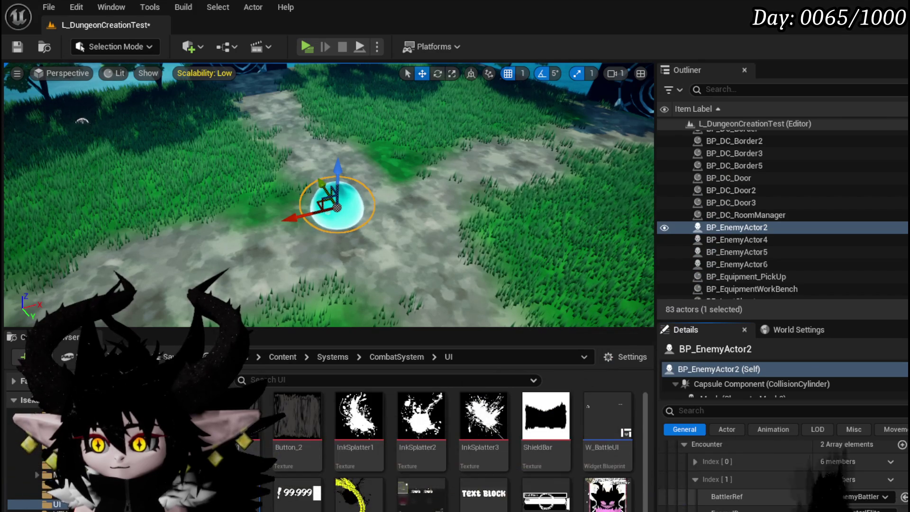
pyautogui.click(902, 496)
pyautogui.click(718, 176)
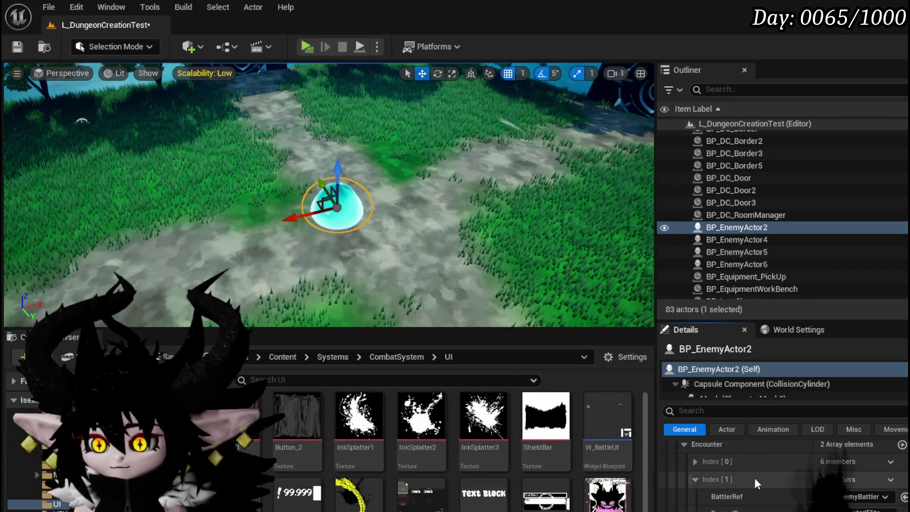
pyautogui.scroll(-1, 888, 477)
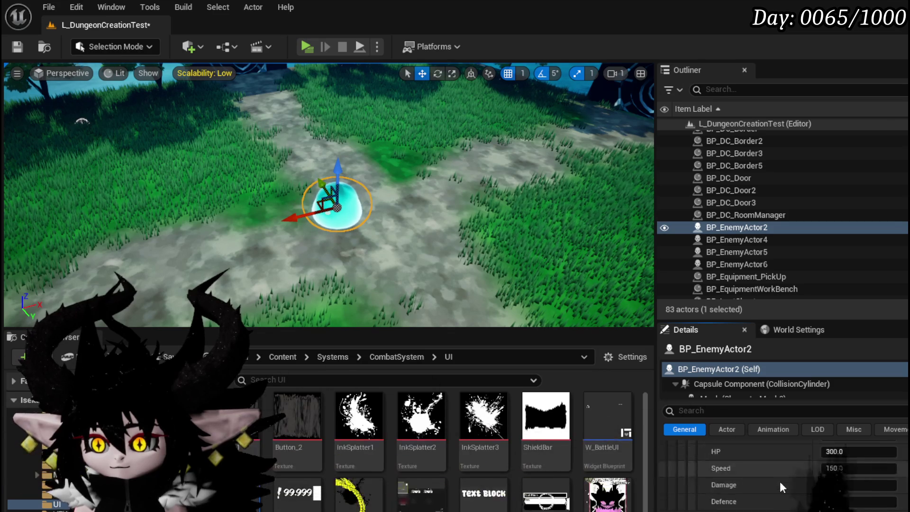
pyautogui.scroll(1, 816, 477)
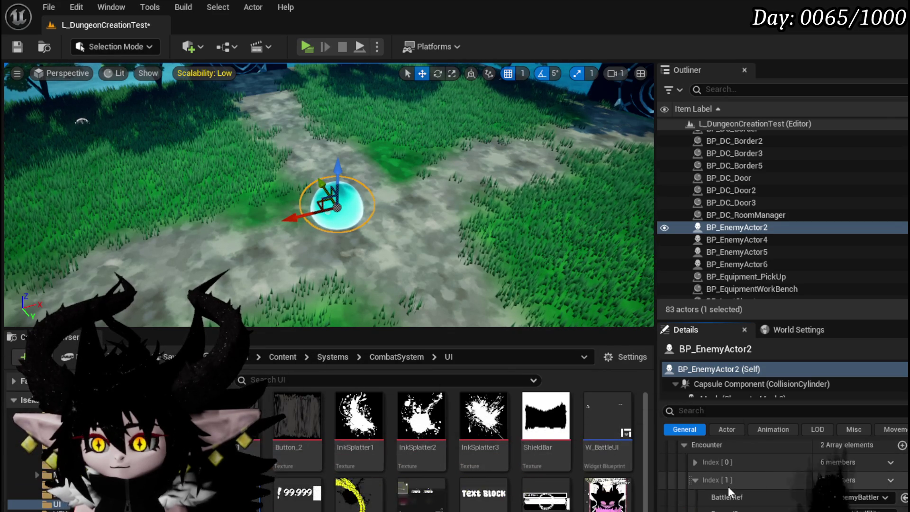
pyautogui.scroll(1, 702, 495)
# Step: Add a second element, Index [1], to BP_EnemyActor2's Encounter array
pyautogui.click(695, 501)
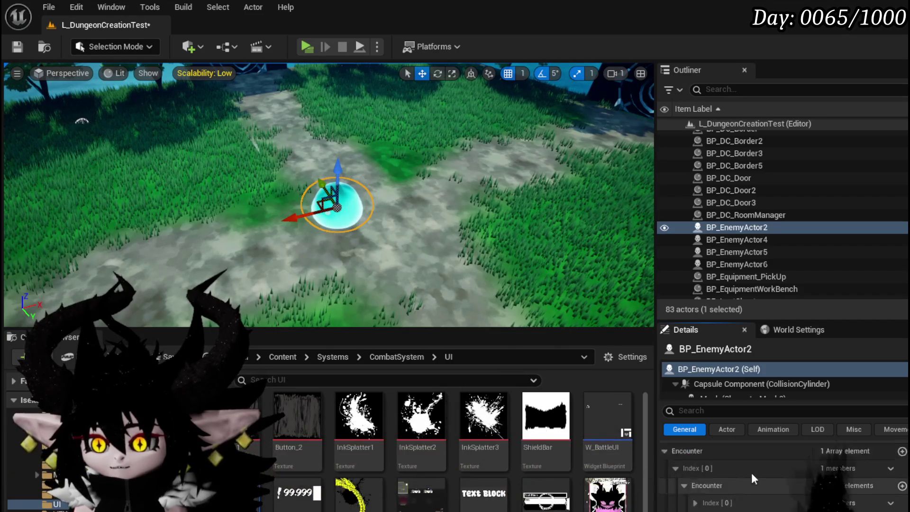
pyautogui.scroll(1, 760, 476)
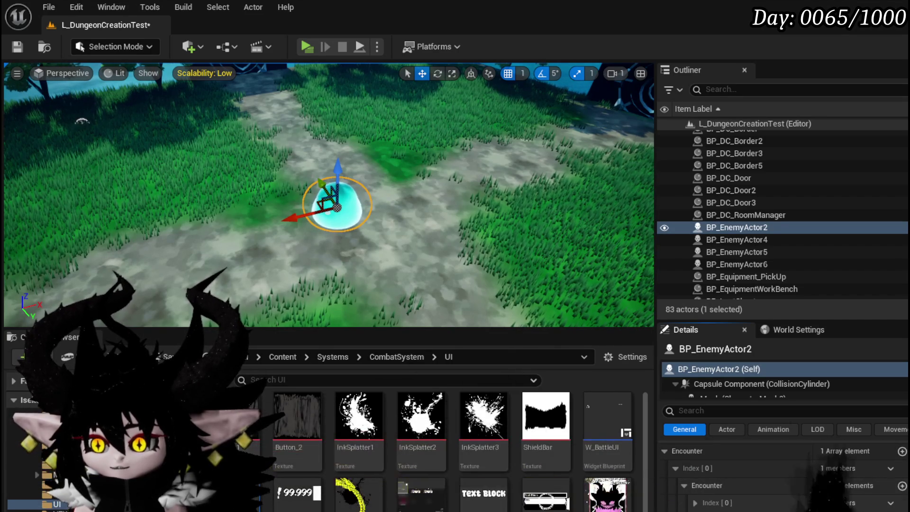
pyautogui.click(684, 485)
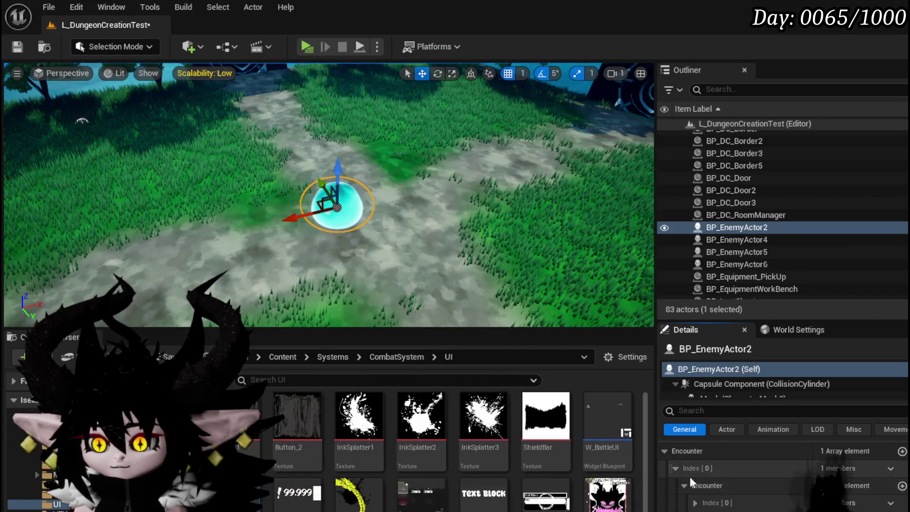
pyautogui.scroll(1, 685, 486)
pyautogui.click(901, 467)
pyautogui.scroll(-2, 805, 474)
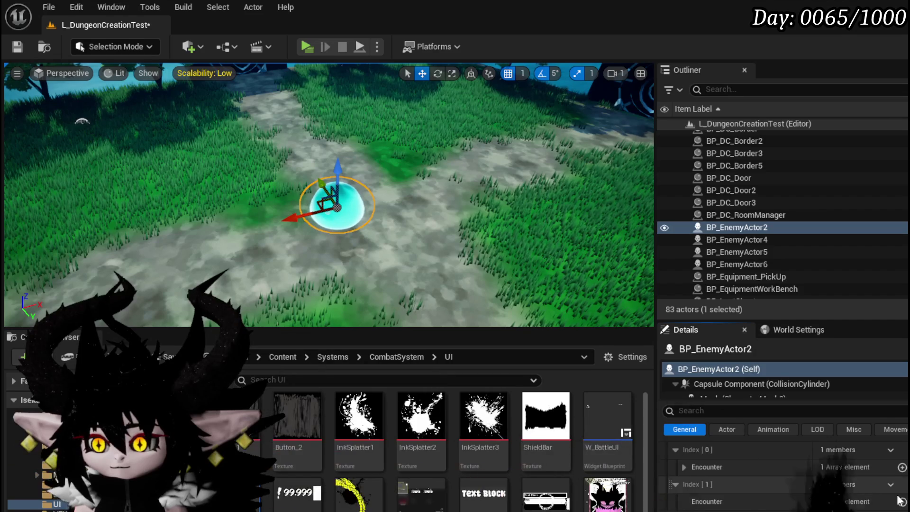
pyautogui.rightClick(739, 466)
pyautogui.click(770, 505)
# Step: Add one battler to the second encounter: BP_EnemyBattler with EnemyID Slime_Water|Elite
pyautogui.click(901, 501)
pyautogui.scroll(-1, 683, 508)
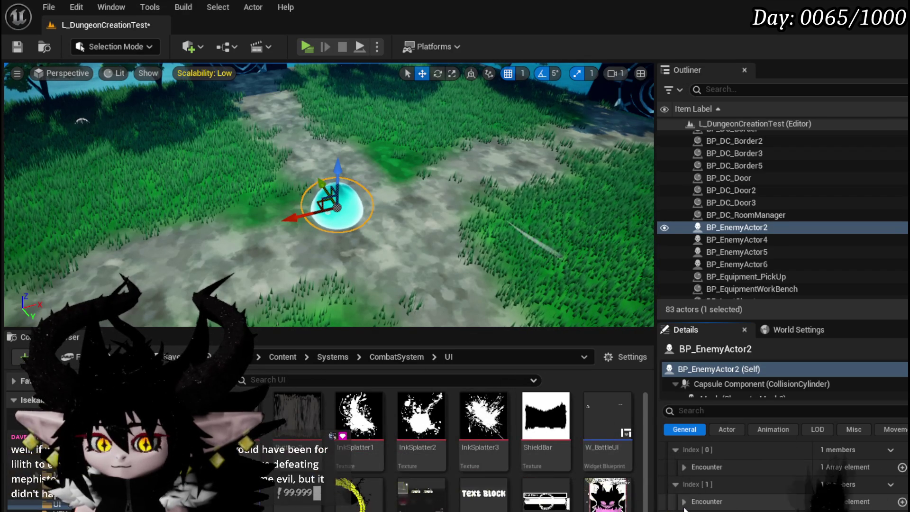
pyautogui.click(683, 502)
pyautogui.scroll(-1, 732, 490)
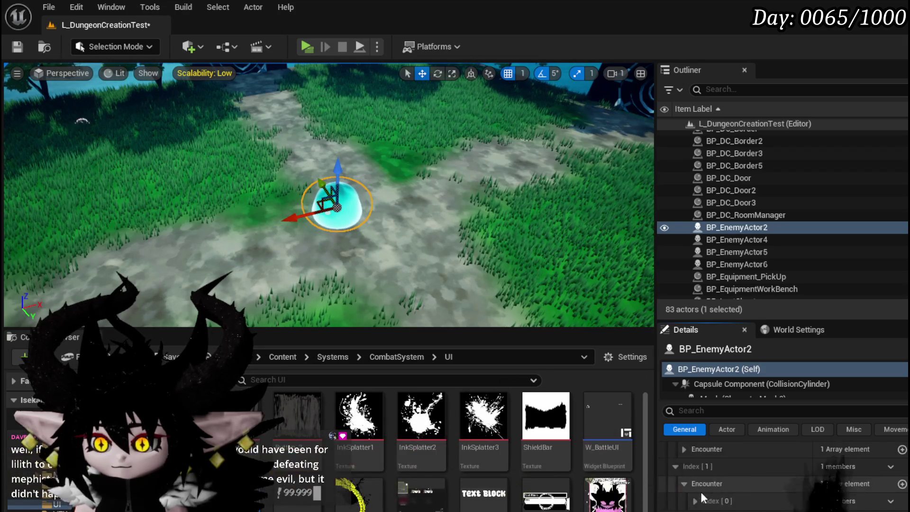
pyautogui.scroll(-2, 723, 490)
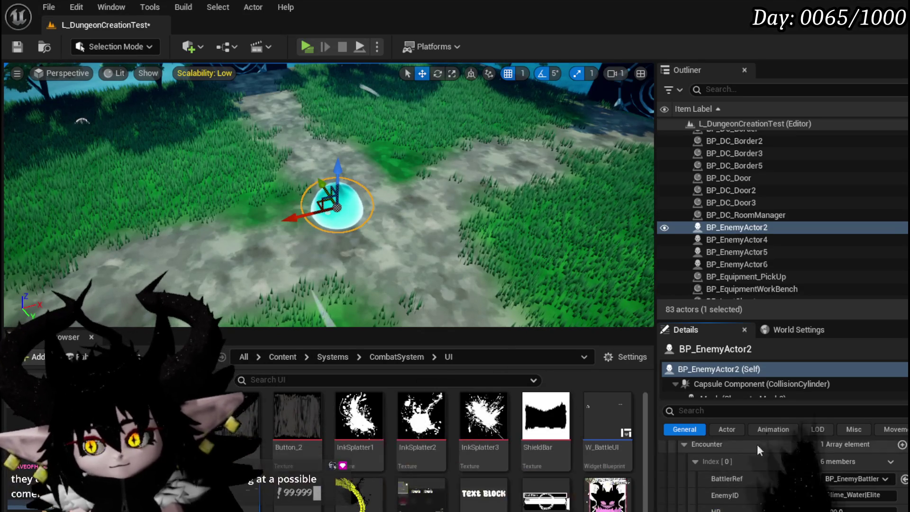
pyautogui.scroll(1, 781, 469)
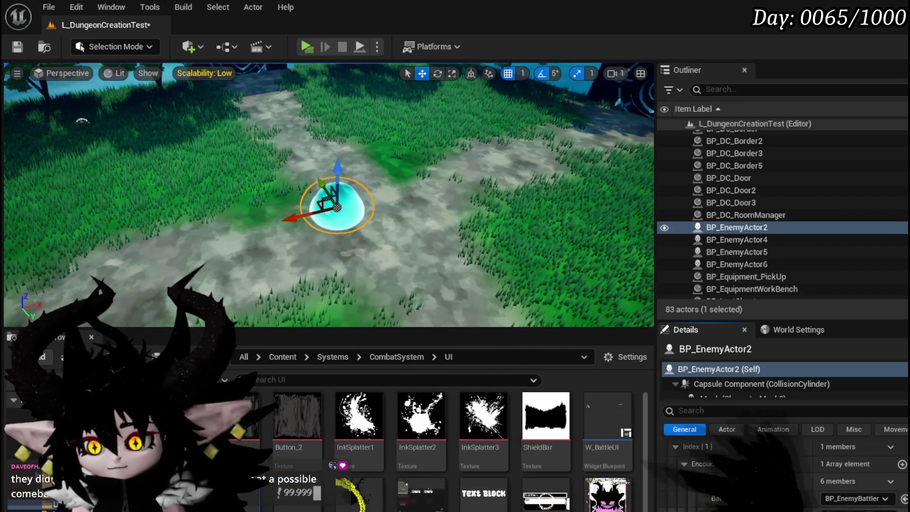
pyautogui.scroll(-1, 853, 493)
pyautogui.scroll(1, 853, 493)
pyautogui.scroll(-3, 781, 473)
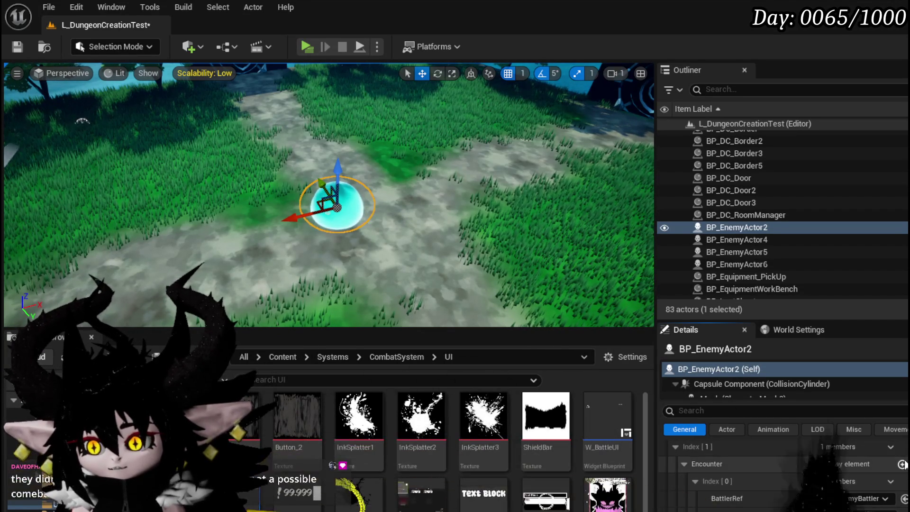
pyautogui.scroll(-3, 782, 474)
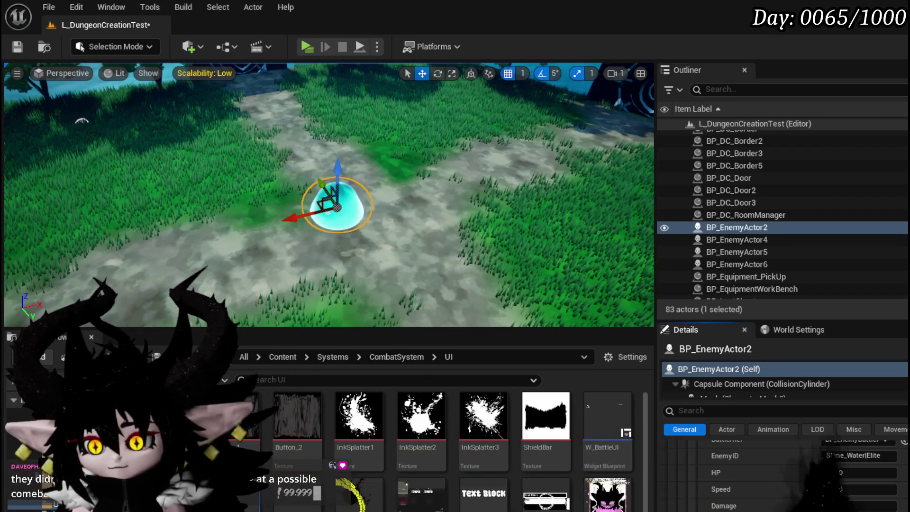
# Step: Save the level and fly the view over to the slime arena
pyautogui.click(17, 47)
pyautogui.moveTo(345, 161); pyautogui.dragTo(367, 144)
pyautogui.moveTo(383, 200)
pyautogui.mouseDown()
pyautogui.moveTo(384, 183)
pyautogui.moveTo(384, 199)
pyautogui.mouseUp()
# Step: Select the green slime BP_EnemyActor6 and review its single-battler Encounter entry
pyautogui.click(377, 218)
pyautogui.scroll(-5, 795, 506)
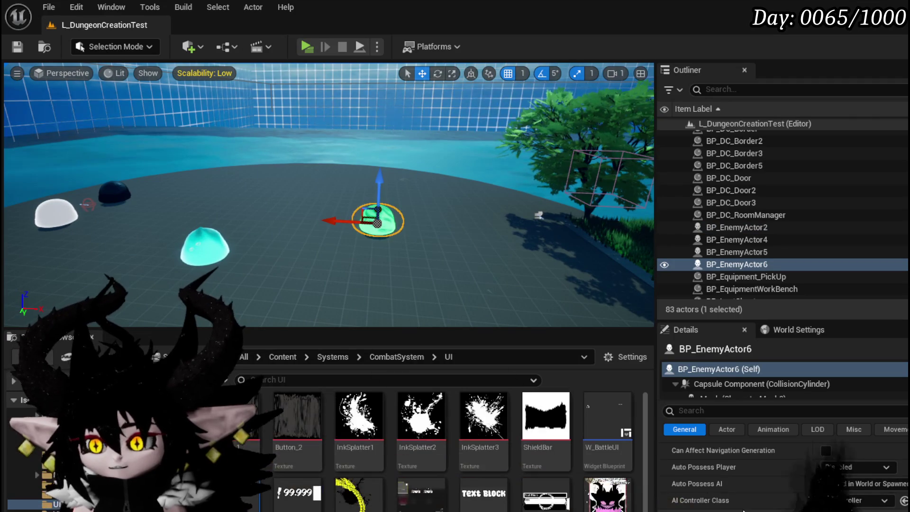
pyautogui.scroll(-3, 794, 506)
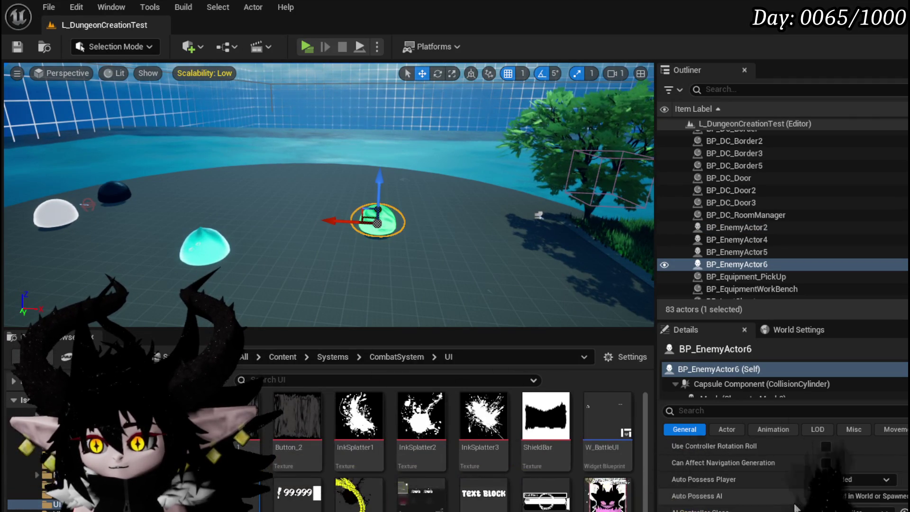
pyautogui.scroll(3, 795, 474)
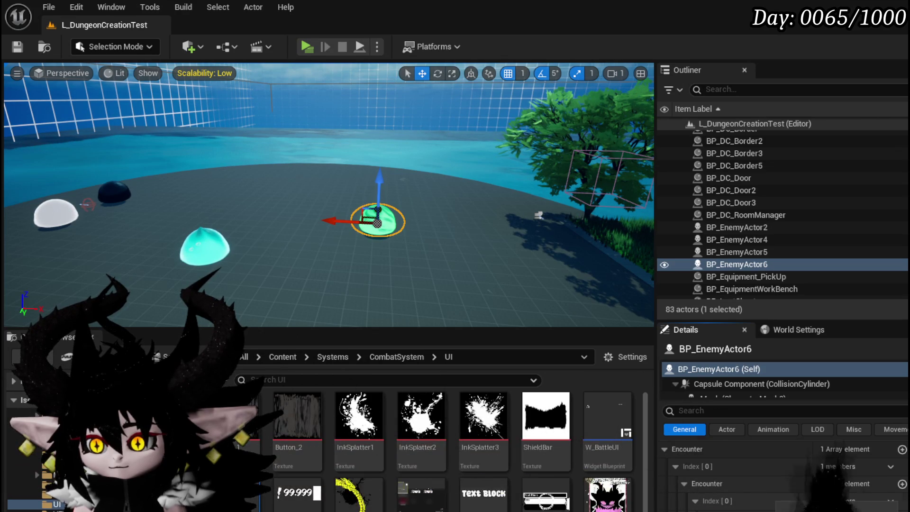
# Step: Reselect BP_EnemyActor2 in the grassy area and paste the copied encounter data into its Encounter row
pyautogui.press('2')
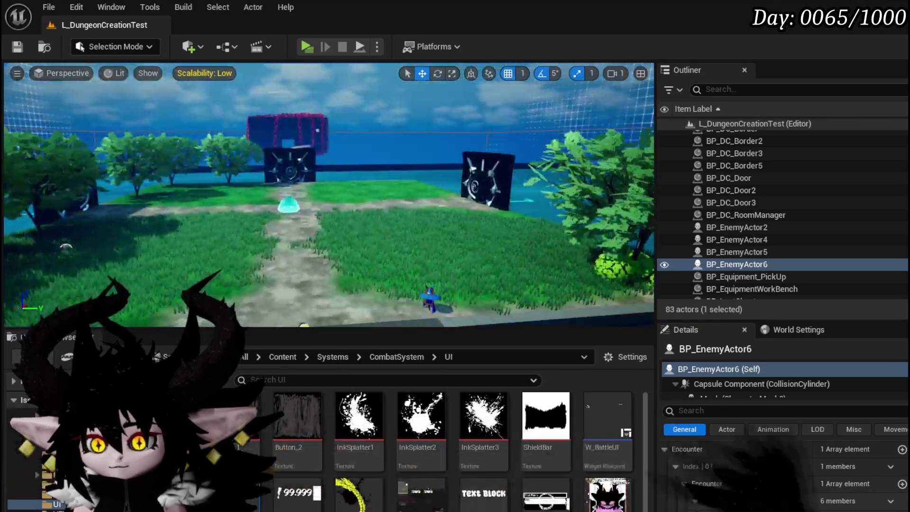
pyautogui.click(287, 203)
pyautogui.scroll(-3, 782, 474)
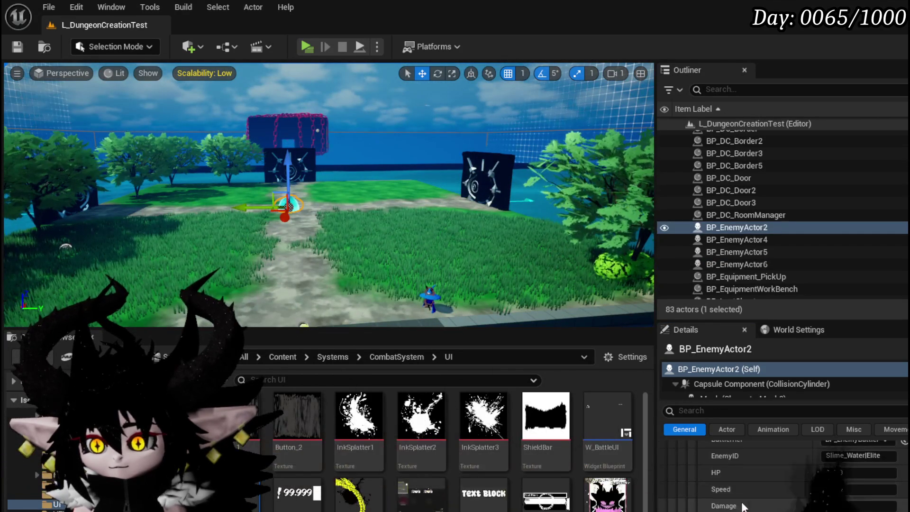
pyautogui.scroll(-2, 782, 474)
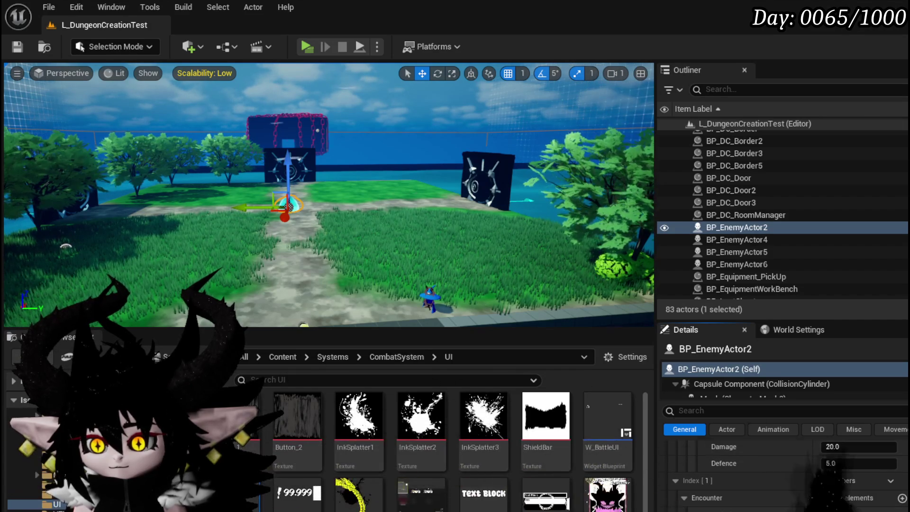
pyautogui.scroll(-1, 782, 474)
pyautogui.rightClick(782, 476)
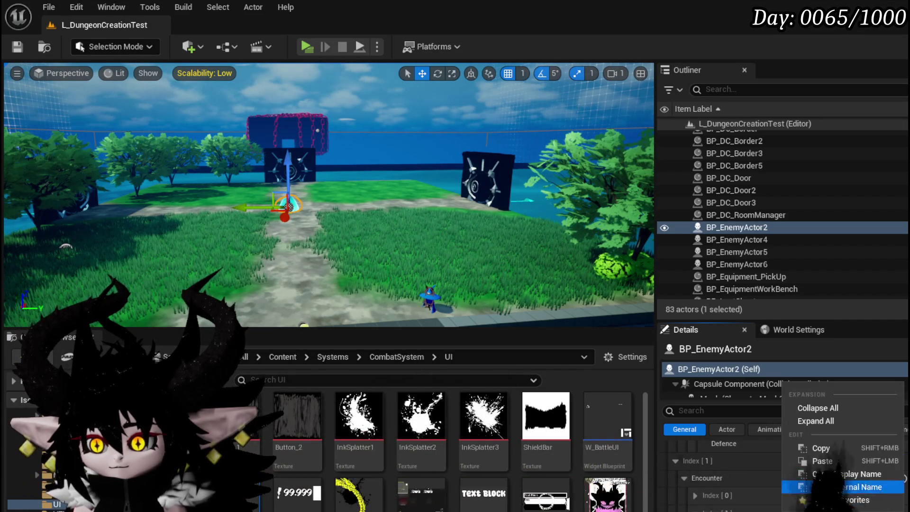
pyautogui.click(824, 460)
# Step: Expand the second encounter entry, save the level, and fold away Index [0]'s inner enemy list
pyautogui.scroll(-1, 768, 493)
pyautogui.click(711, 494)
pyautogui.scroll(-2, 750, 495)
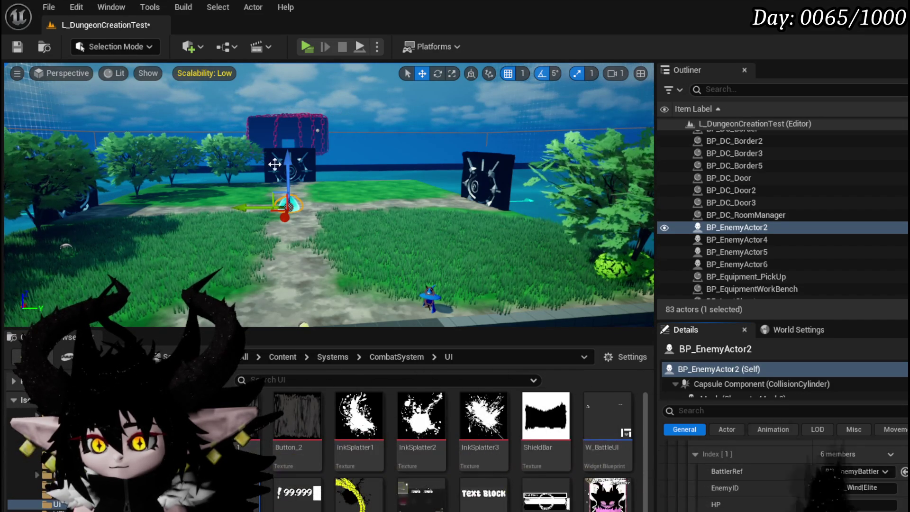
pyautogui.hotkey('ctrl', 's')
pyautogui.scroll(3, 786, 488)
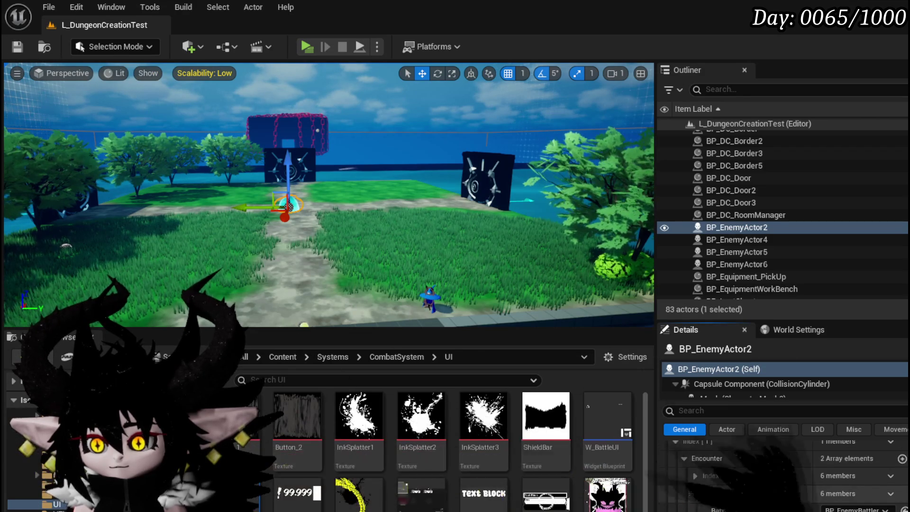
pyautogui.scroll(5, 746, 496)
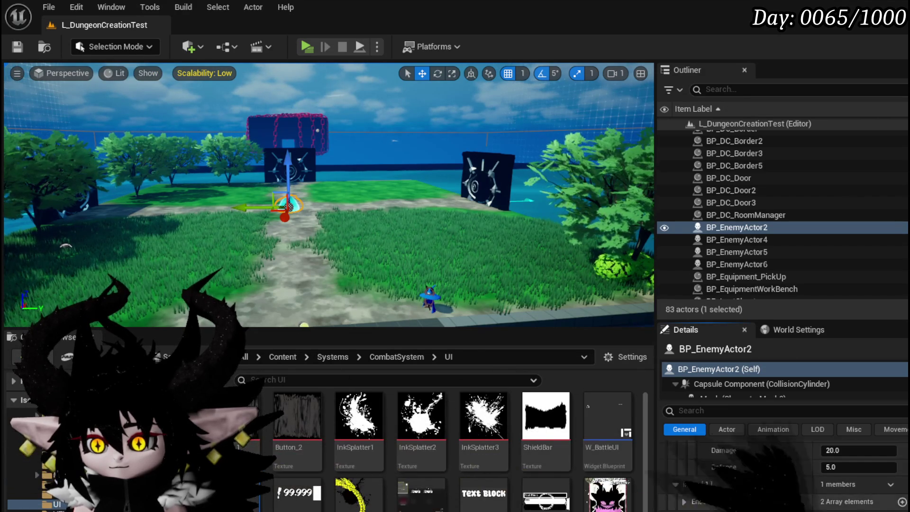
pyautogui.click(702, 507)
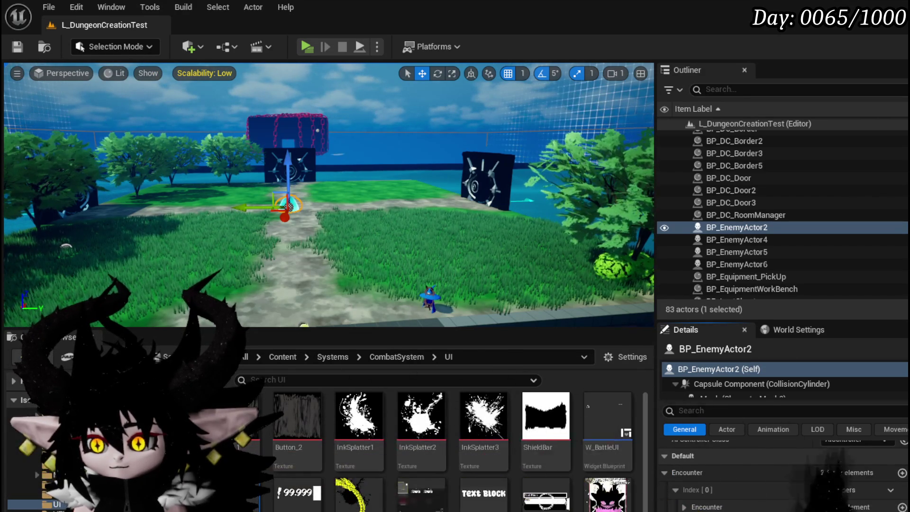
# Step: Paste the copied encounter data into the new Encounter entry and expand its inner enemy list
pyautogui.rightClick(734, 395)
pyautogui.click(788, 459)
pyautogui.click(898, 460)
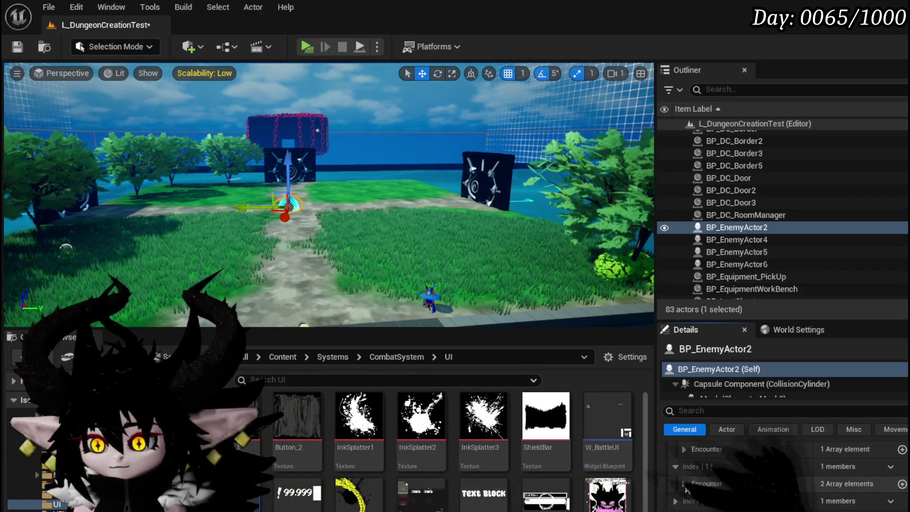
pyautogui.scroll(4, 731, 507)
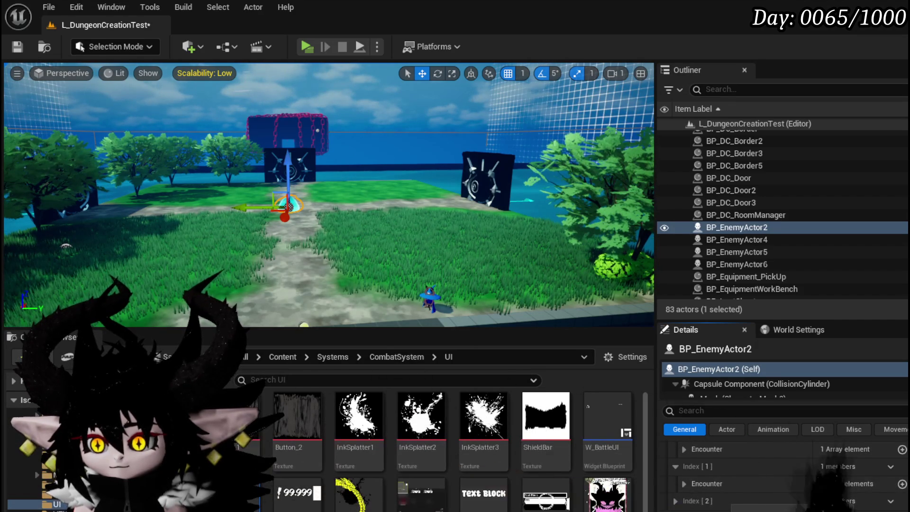
pyautogui.scroll(-4, 732, 473)
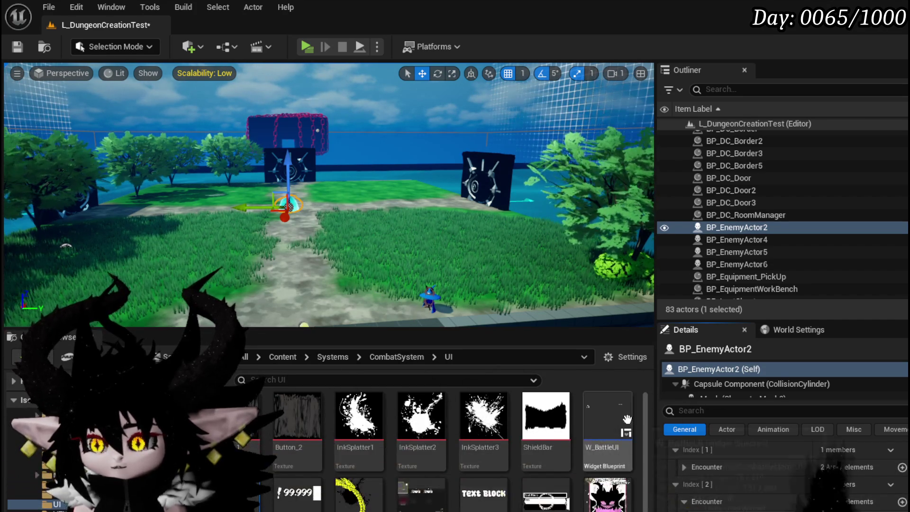
pyautogui.click(684, 466)
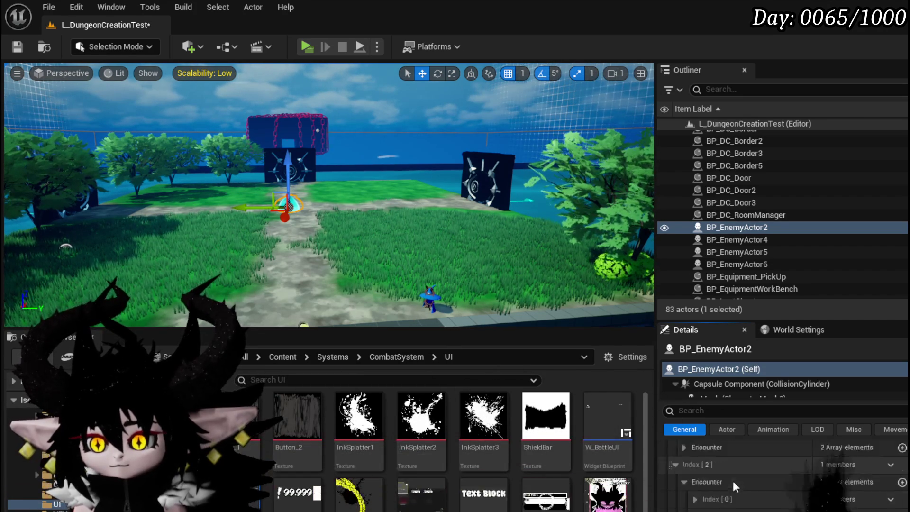
pyautogui.scroll(-2, 785, 477)
# Step: Collapse Index [1] and paste the copied HP, Speed, Damage and Defence values into the stat rows
pyautogui.rightClick(764, 459)
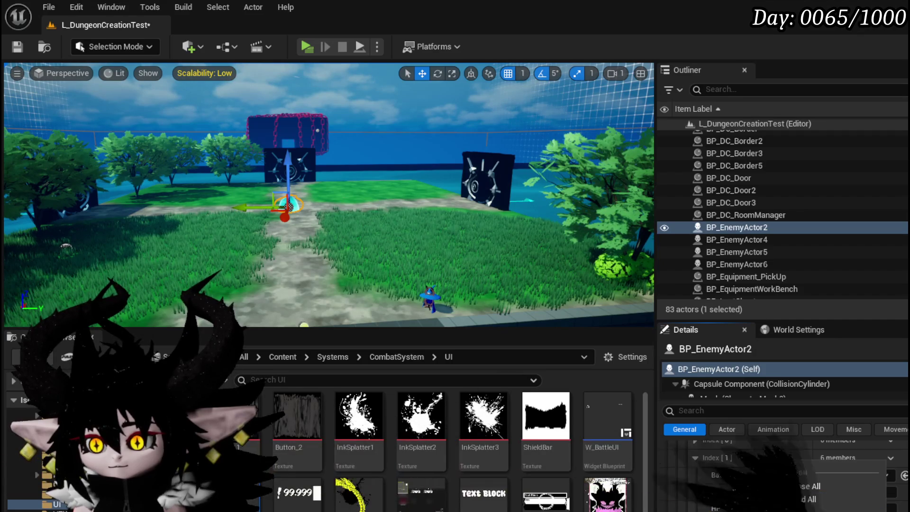
pyautogui.click(797, 498)
pyautogui.scroll(-3, 742, 487)
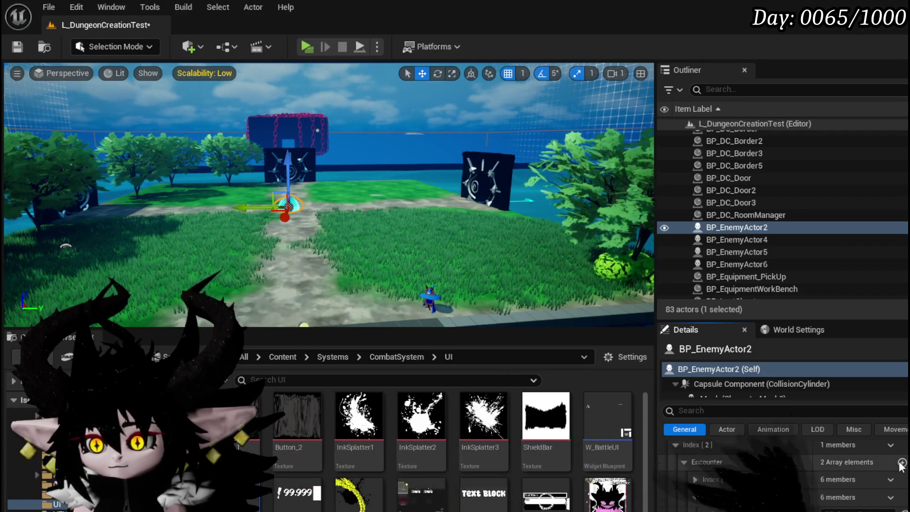
pyautogui.scroll(-3, 747, 493)
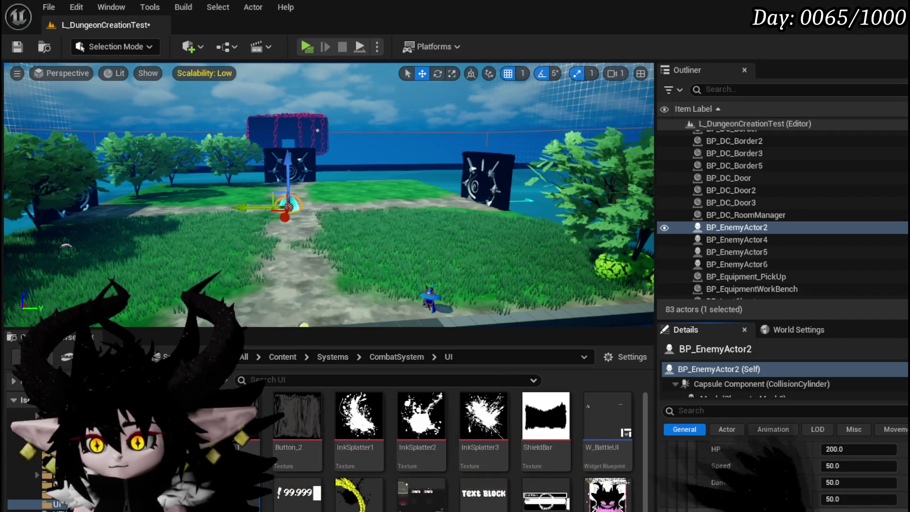
pyautogui.rightClick(747, 493)
pyautogui.click(798, 460)
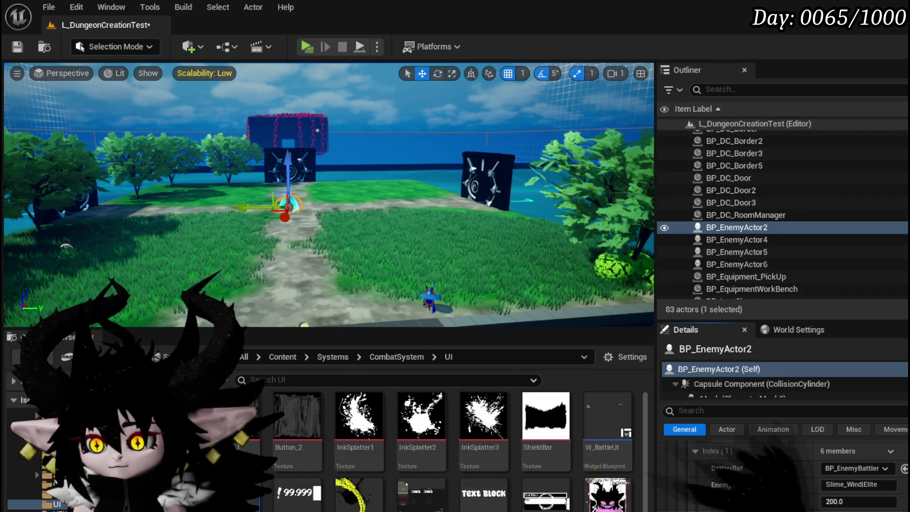
# Step: Change the EnemyID from Wind to Slime_EarthElite and save L_DungeonCreationTest
pyautogui.scroll(-2, 787, 506)
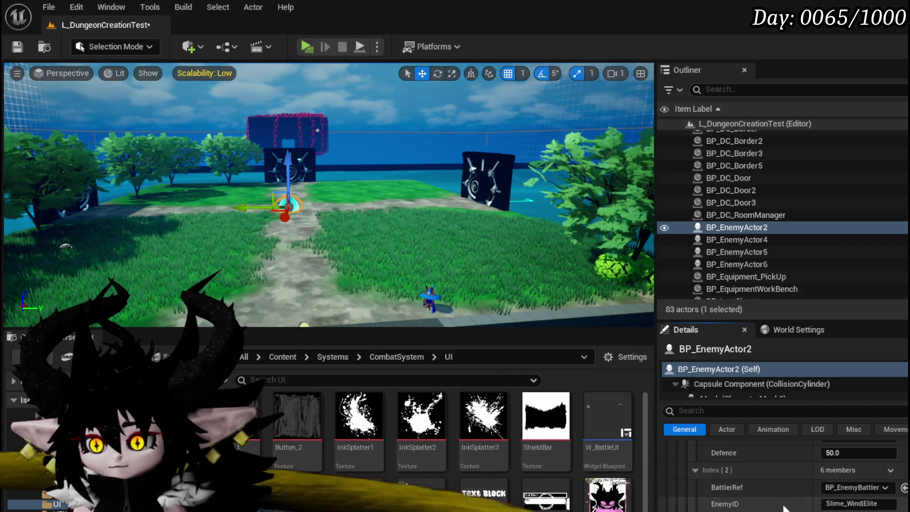
pyautogui.click(856, 503)
pyautogui.doubleClick(849, 504)
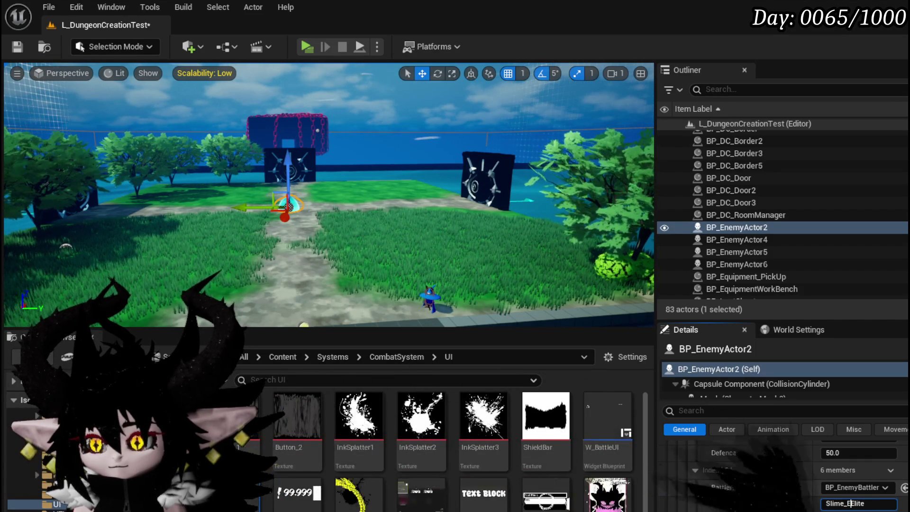
pyautogui.write('arthE')
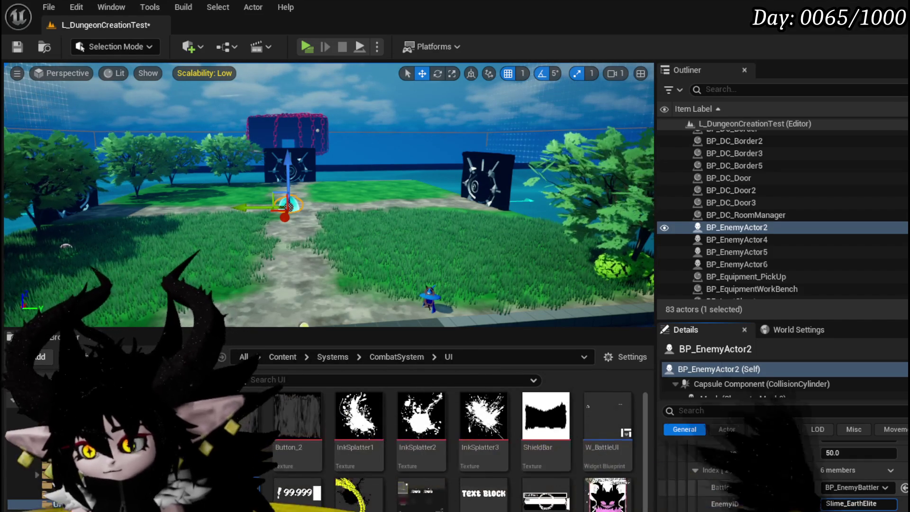
pyautogui.press('Return')
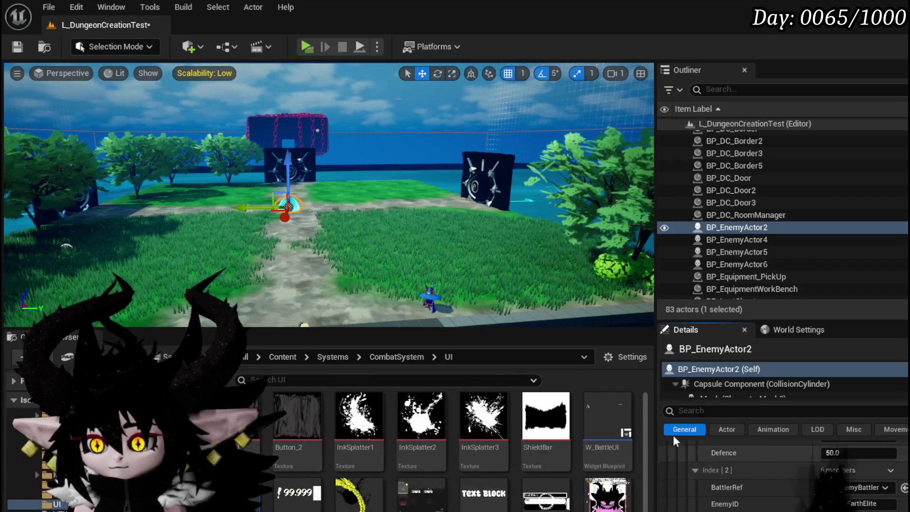
pyautogui.click(13, 47)
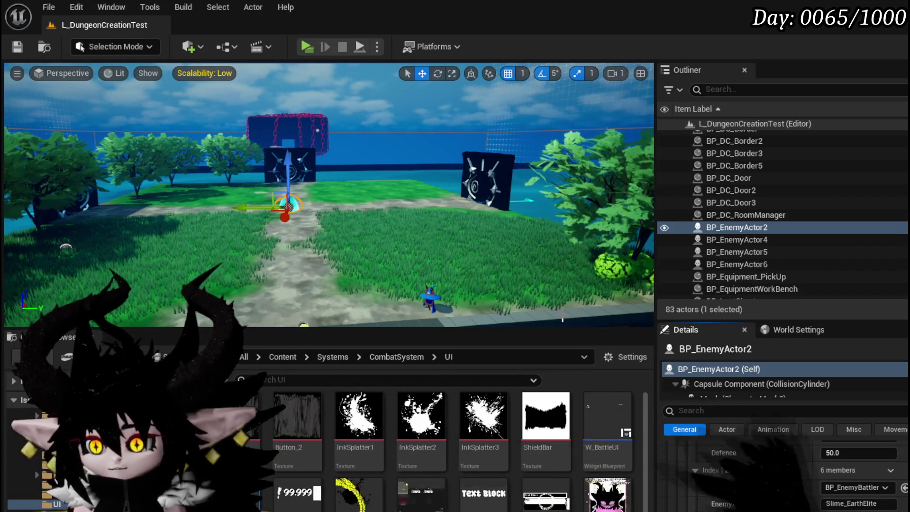
pyautogui.moveTo(524, 276); pyautogui.dragTo(524, 276)
# Step: Expand all Encounter array entries and copy one encounter entry's data
pyautogui.scroll(5, 801, 469)
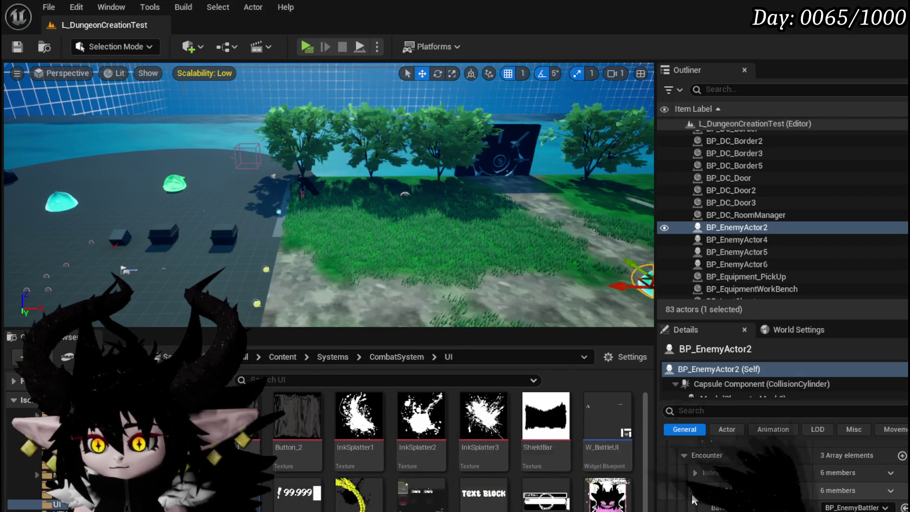
pyautogui.click(693, 491)
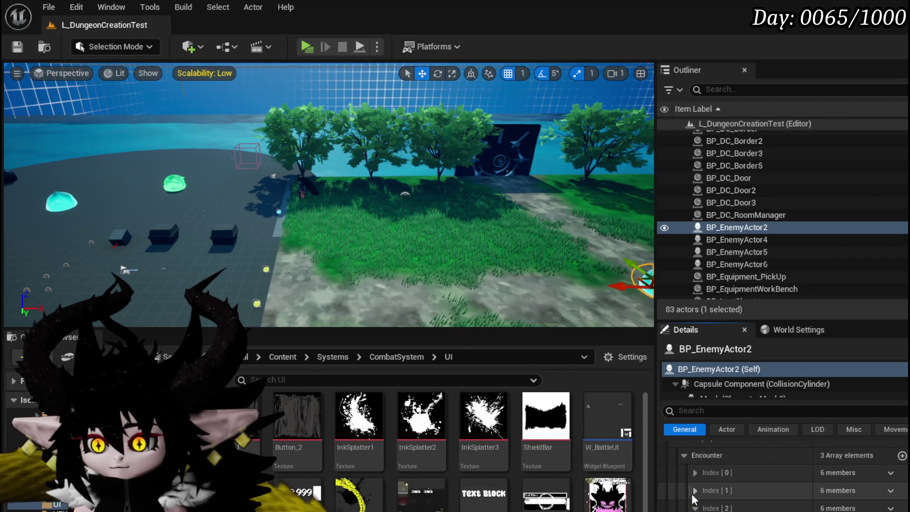
pyautogui.rightClick(740, 454)
pyautogui.click(773, 494)
pyautogui.rightClick(825, 467)
pyautogui.click(806, 468)
pyautogui.scroll(-5, 763, 486)
pyautogui.scroll(-1, 749, 497)
pyautogui.scroll(-1, 833, 508)
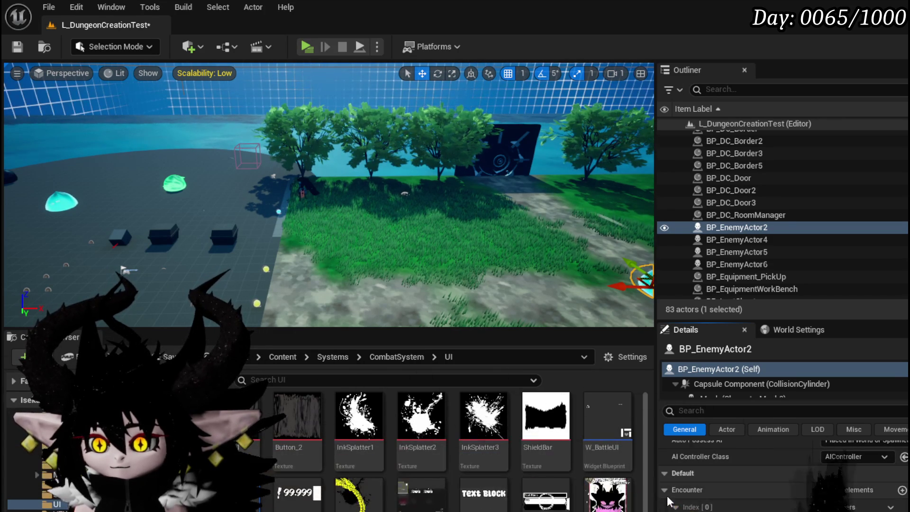
pyautogui.scroll(-1, 719, 506)
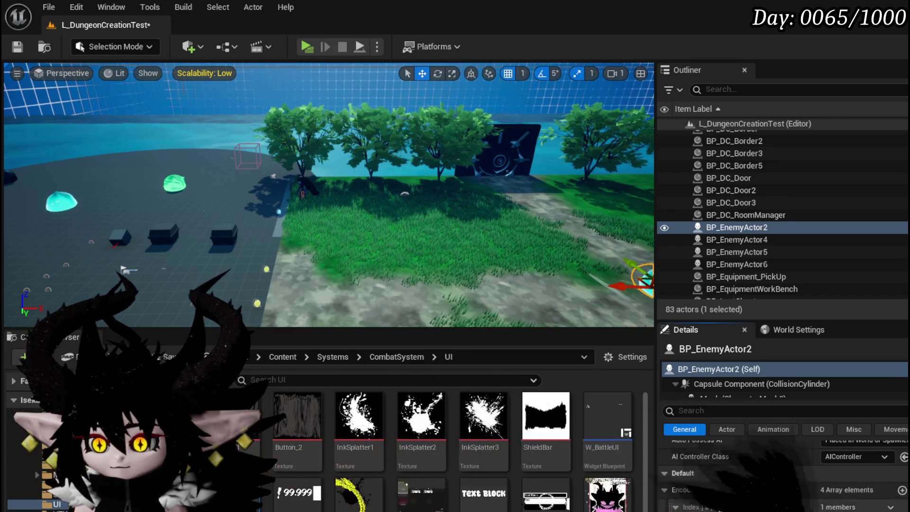
pyautogui.click(675, 487)
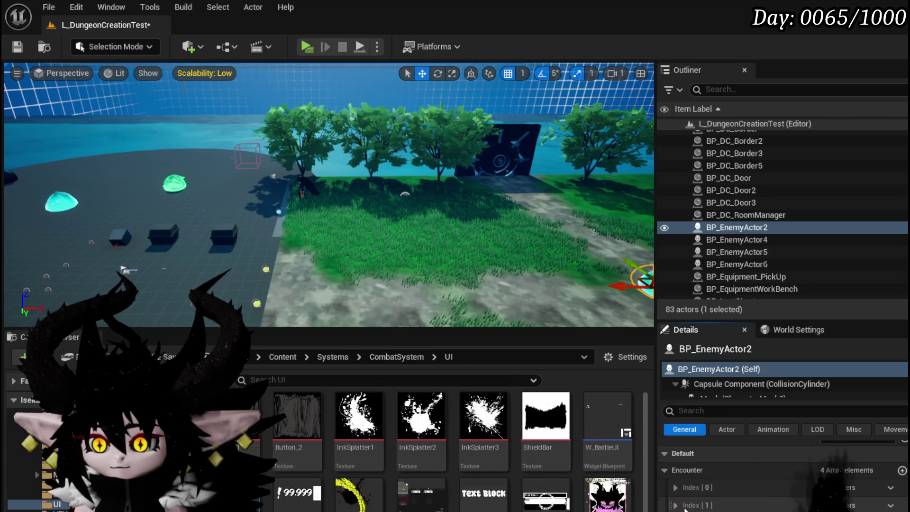
# Step: Add a fourth enemy to the fourth encounter and paste copied data in: Slime_FireElite, HP 150.0, Speed 75.0
pyautogui.scroll(-1, 677, 488)
pyautogui.scroll(-1, 677, 490)
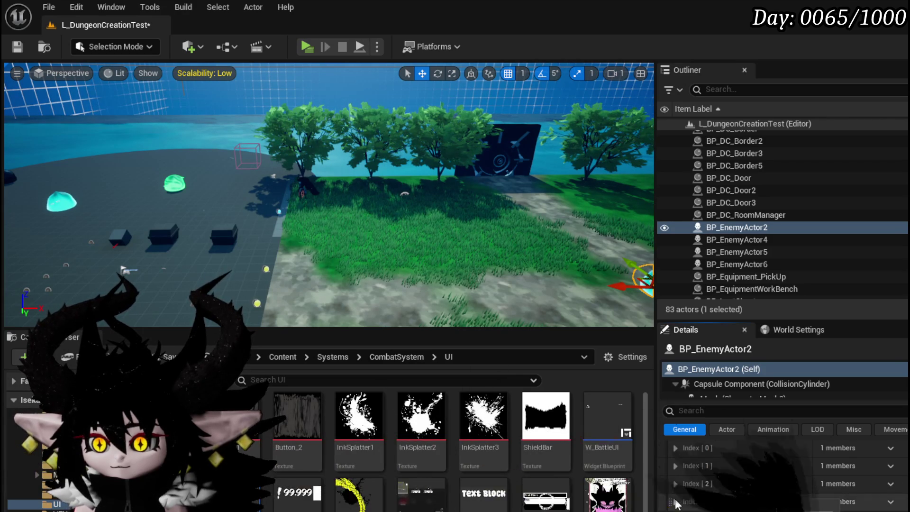
pyautogui.scroll(1, 784, 474)
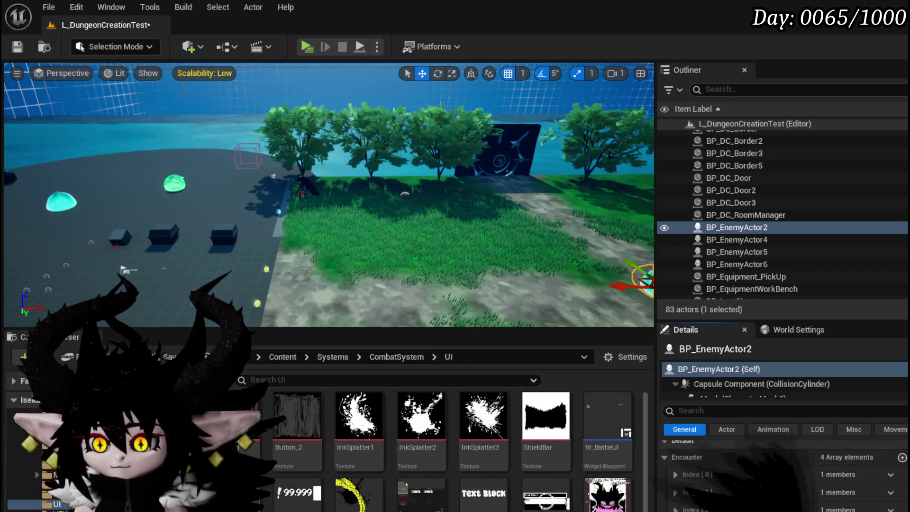
pyautogui.click(683, 505)
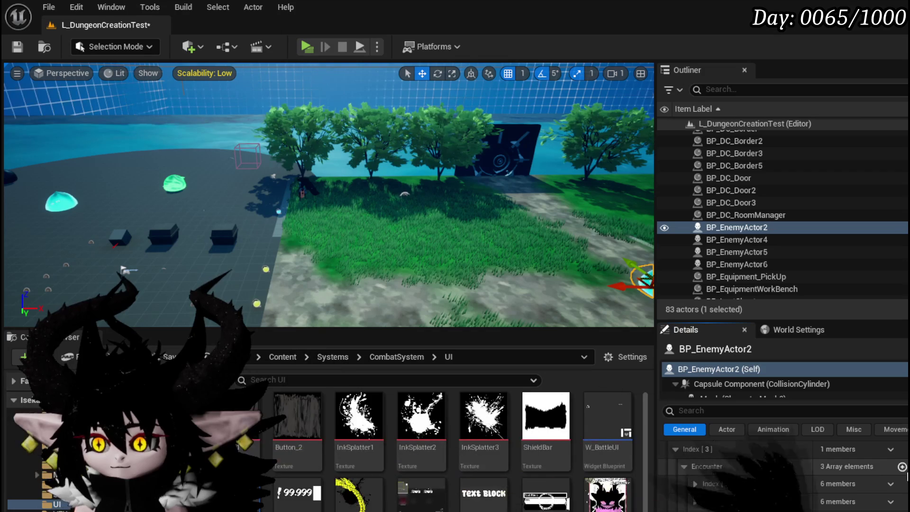
pyautogui.click(902, 466)
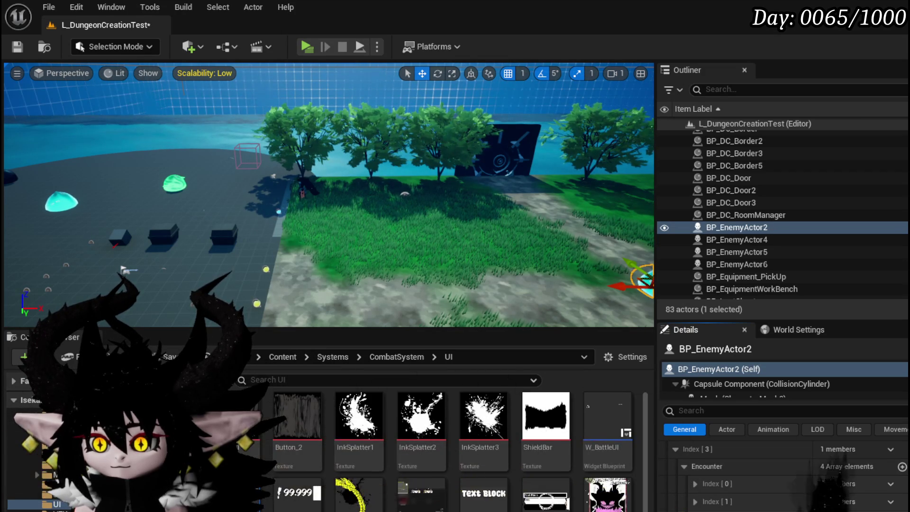
pyautogui.rightClick(747, 493)
pyautogui.click(785, 455)
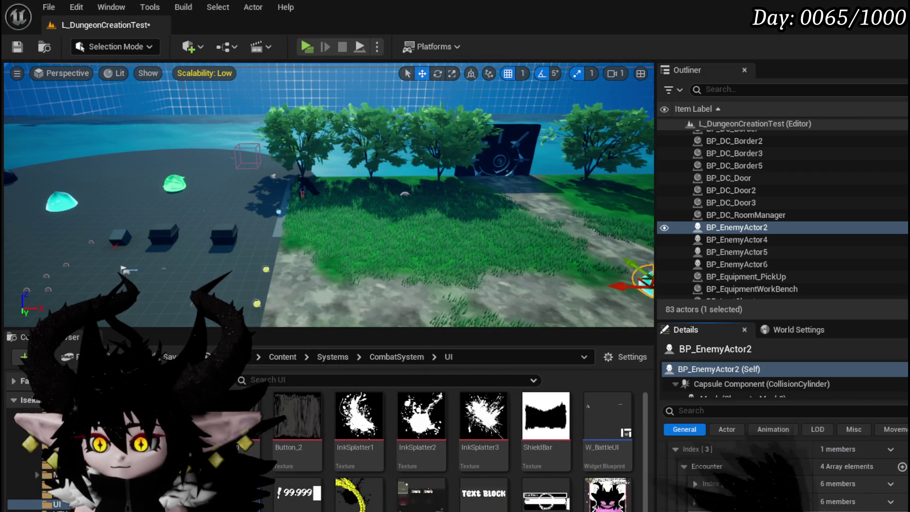
pyautogui.rightClick(749, 501)
pyautogui.click(799, 488)
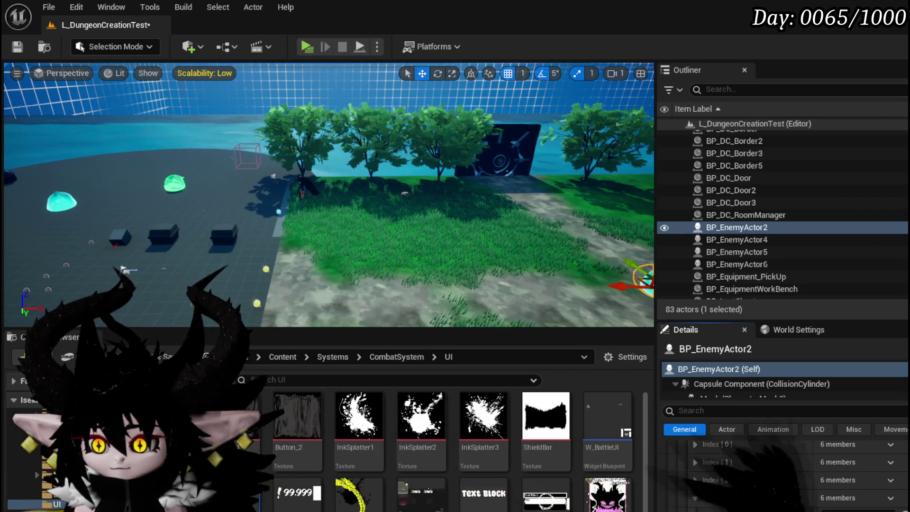
pyautogui.scroll(-3, 855, 474)
# Step: Commit the fourth encounter's Speed value of 75 and save the level
pyautogui.click(835, 489)
pyautogui.press('Return')
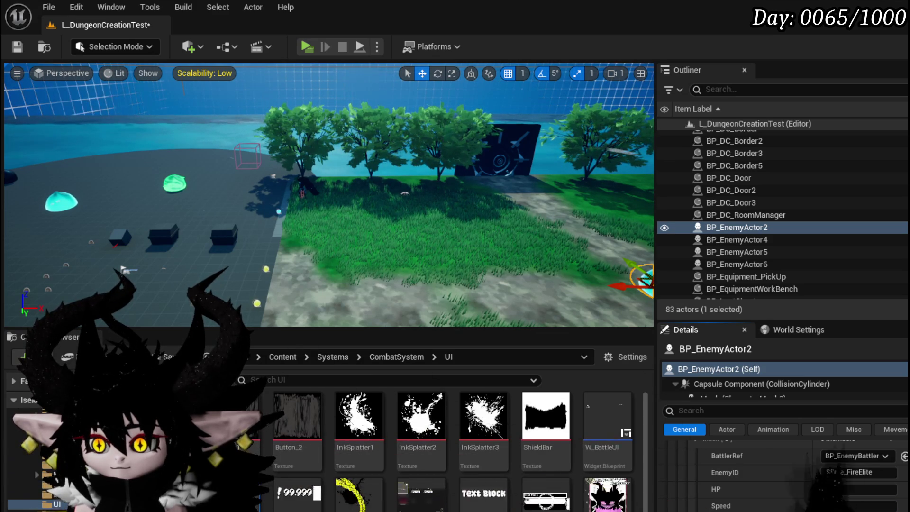
pyautogui.scroll(2, 781, 474)
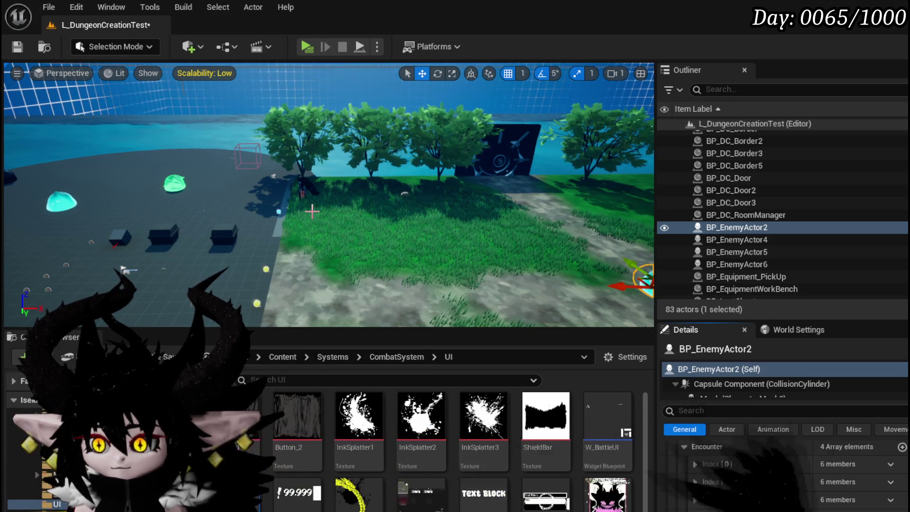
pyautogui.click(19, 55)
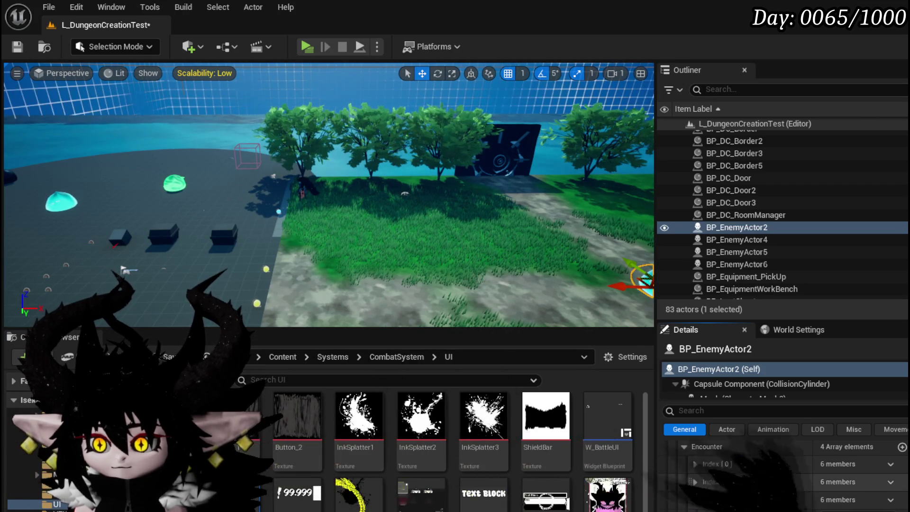
# Step: Expand Encounter Index [1] and [0] in Details, then save the level
pyautogui.click(696, 479)
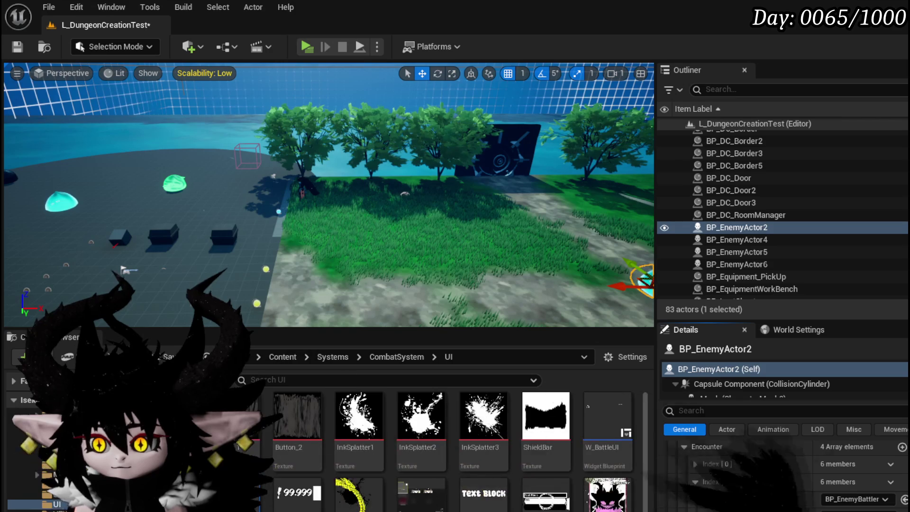
pyautogui.click(695, 463)
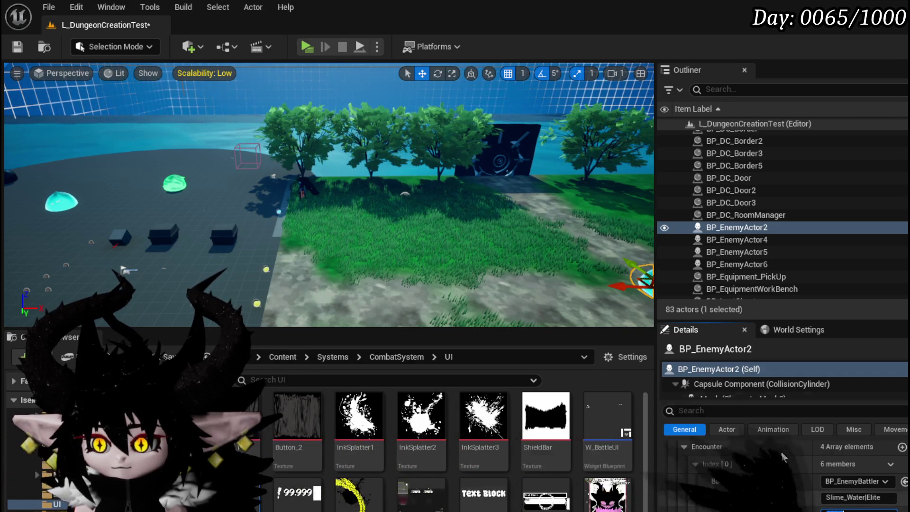
pyautogui.click(18, 44)
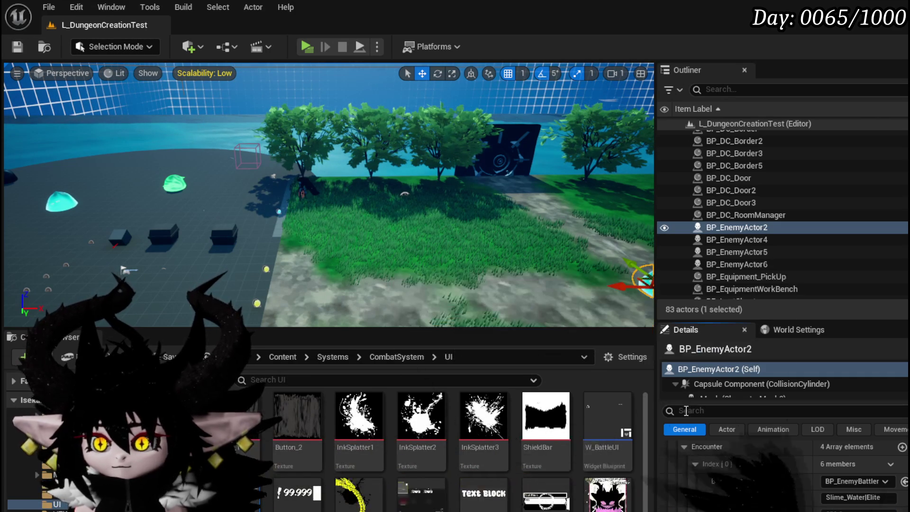
# Step: Collapse the expanded encounter entries and select the slime BP_EnemyActor4 in the viewport
pyautogui.scroll(1, 736, 477)
pyautogui.scroll(2, 736, 474)
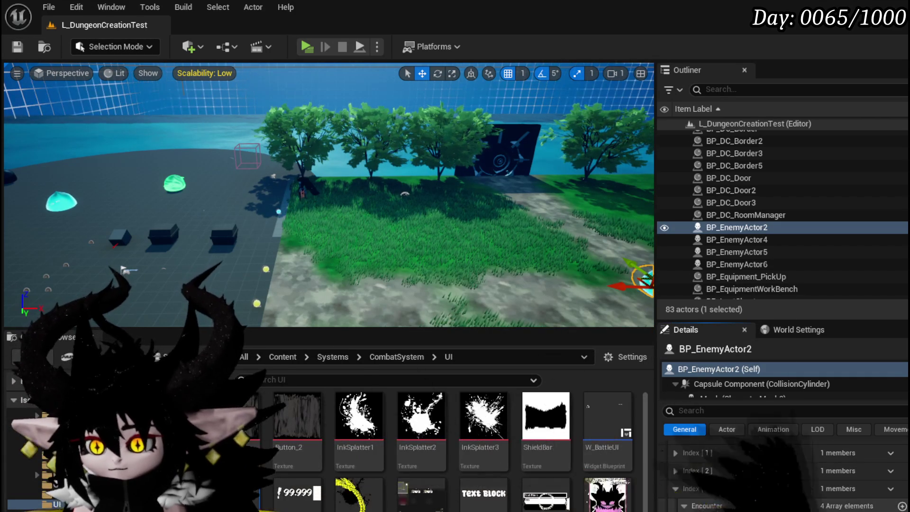
pyautogui.click(676, 490)
pyautogui.scroll(3, 747, 474)
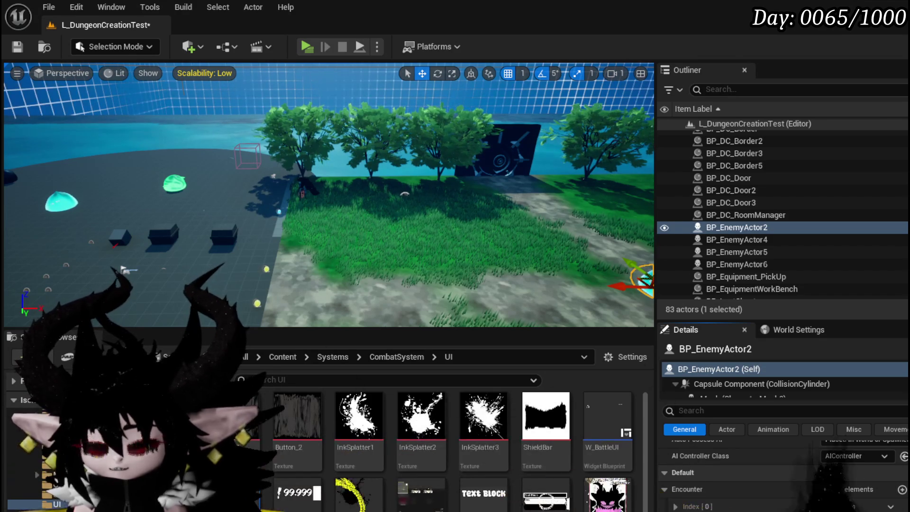
pyautogui.scroll(-1, 736, 474)
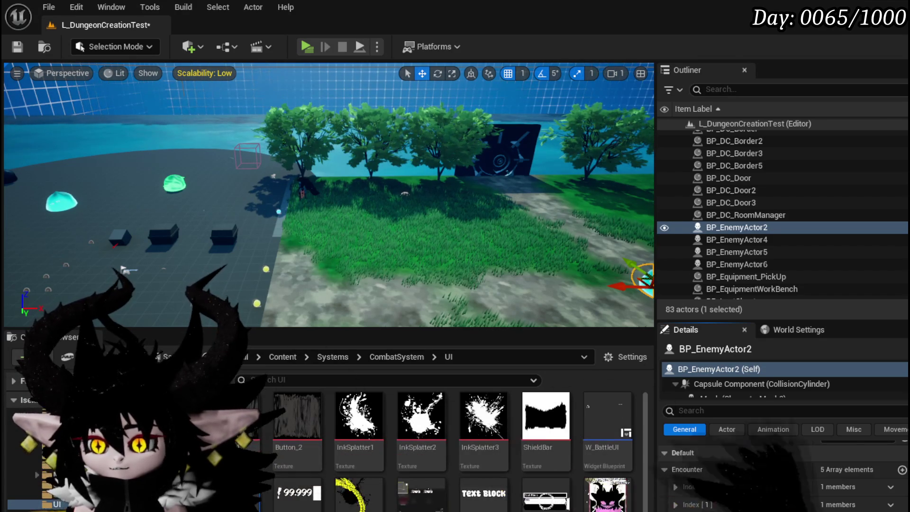
pyautogui.moveTo(139, 225); pyautogui.dragTo(118, 246)
pyautogui.click(129, 196)
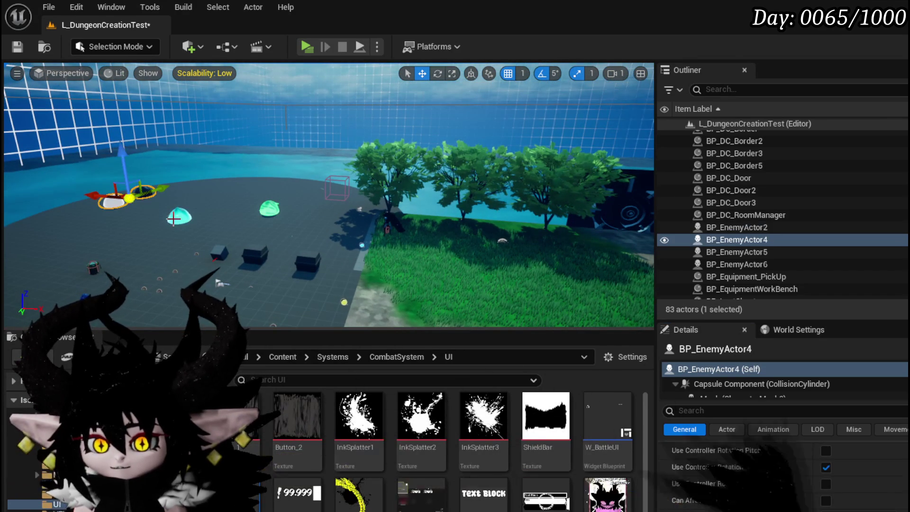
# Step: Scroll through BP_EnemyActor4's Details, then reselect BP_EnemyActor2 and save the level
pyautogui.scroll(-10, 905, 501)
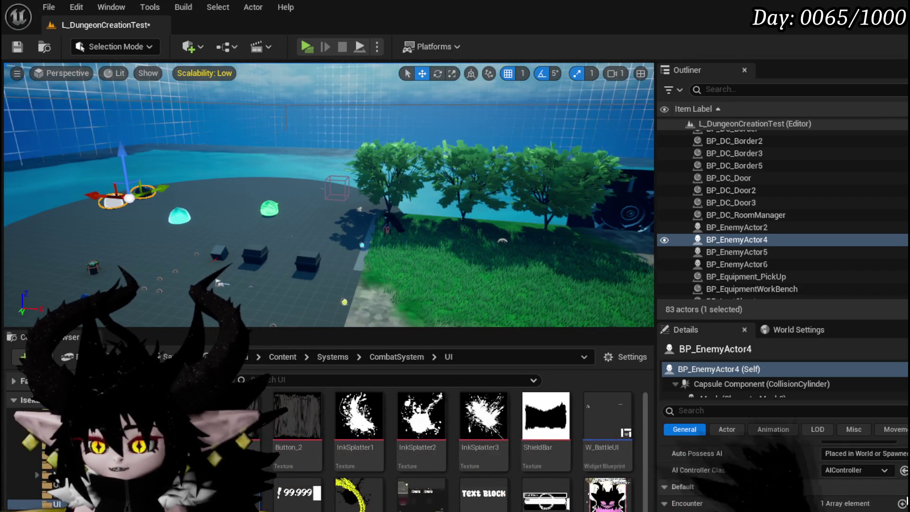
pyautogui.scroll(10, 905, 501)
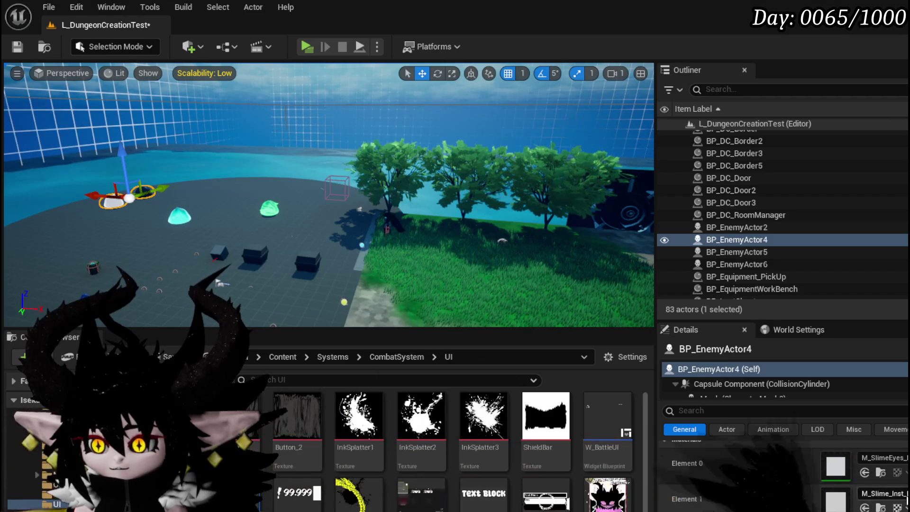
pyautogui.scroll(-2, 905, 500)
pyautogui.scroll(-10, 906, 500)
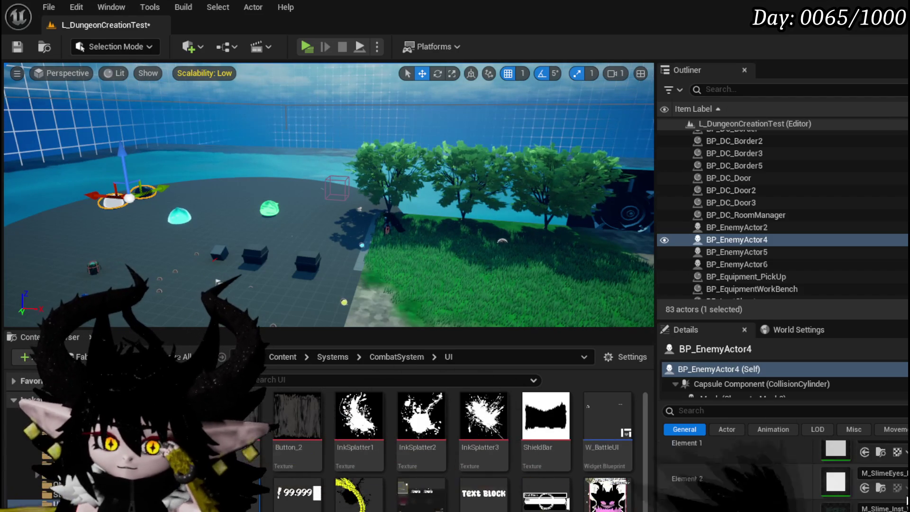
pyautogui.scroll(-4, 906, 501)
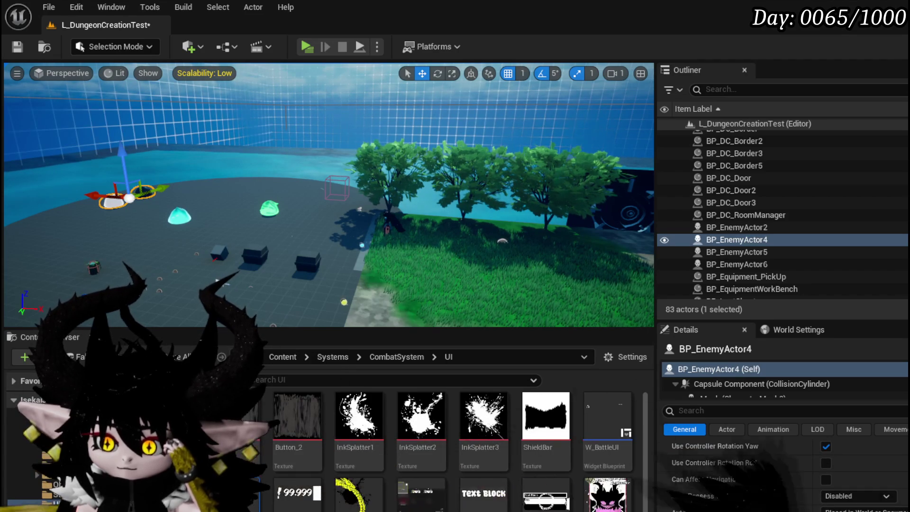
pyautogui.scroll(-5, 782, 469)
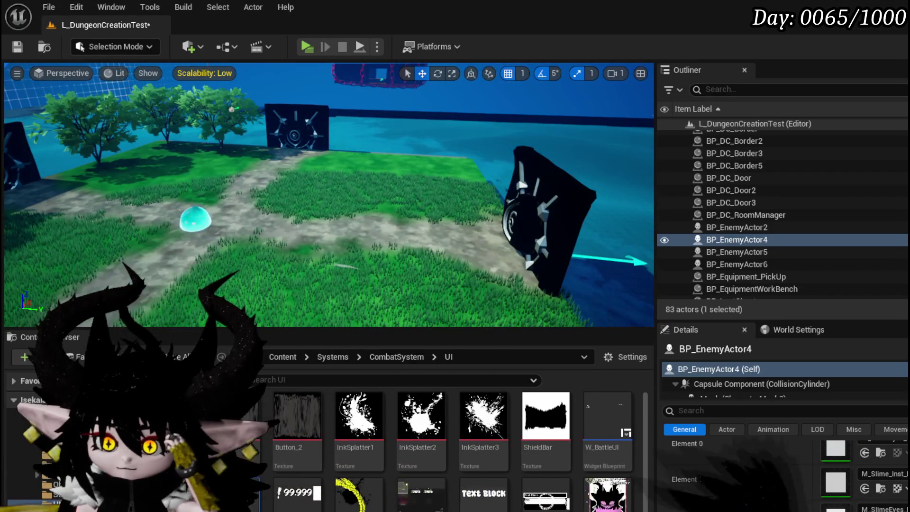
pyautogui.click(194, 219)
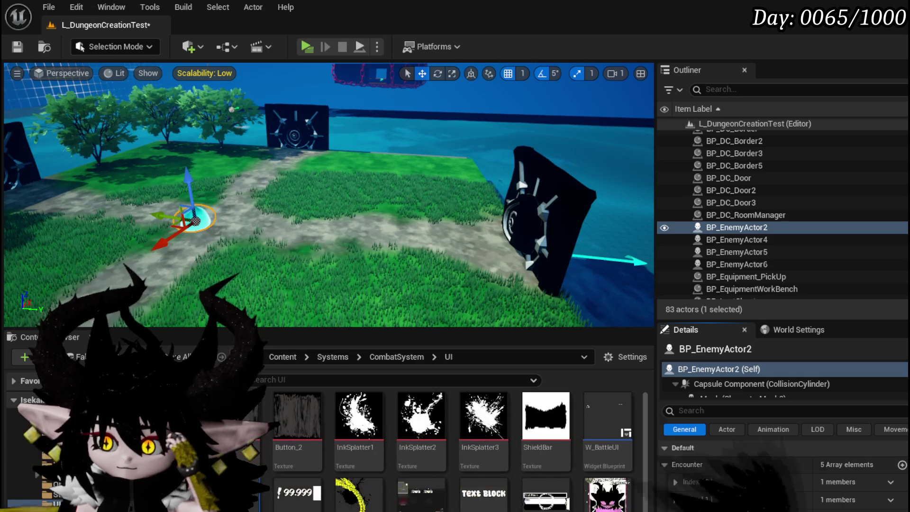
pyautogui.click(18, 47)
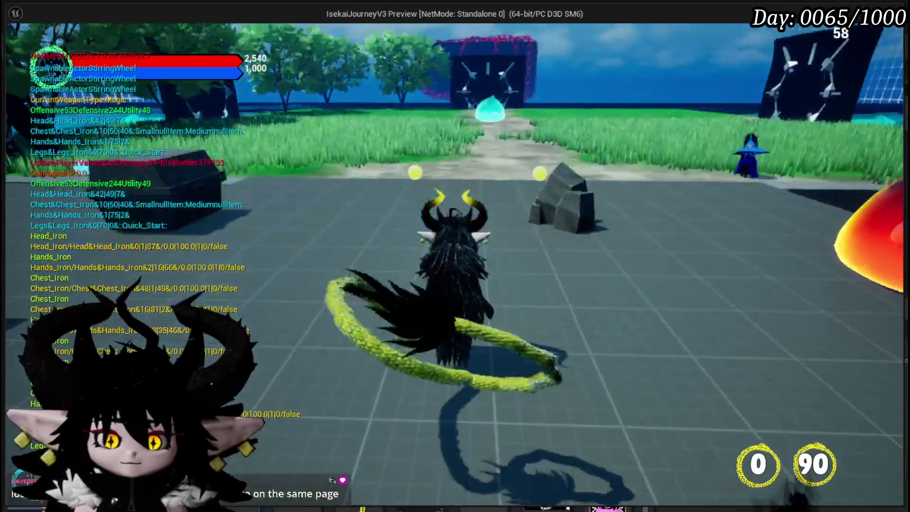
pyautogui.press('w')
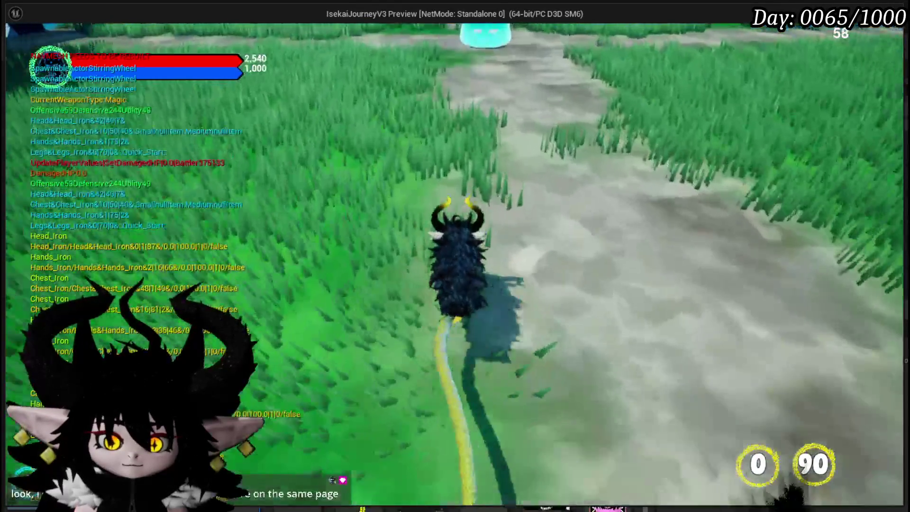
pyautogui.press('w')
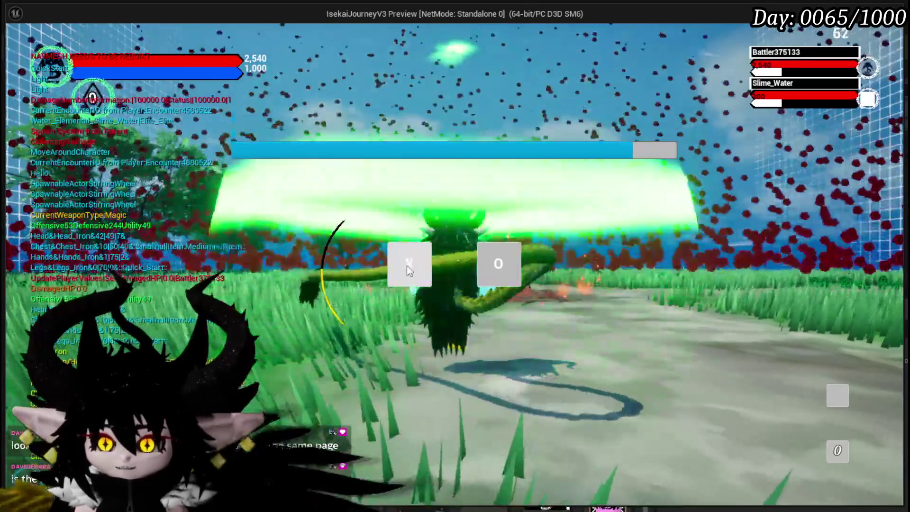
pyautogui.click(407, 265)
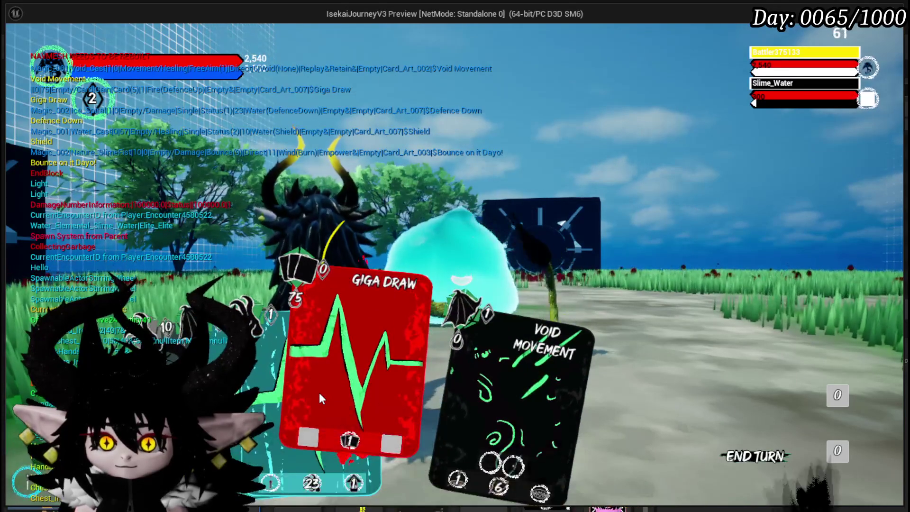
pyautogui.click(319, 392)
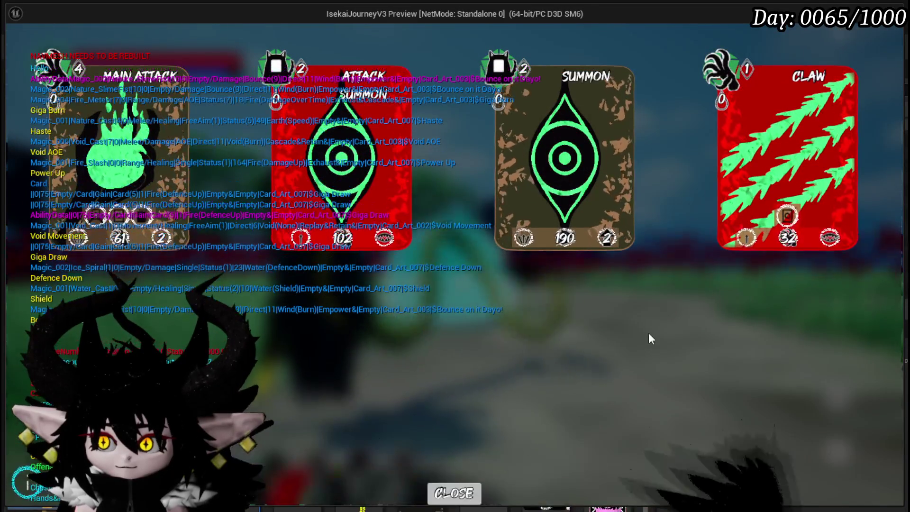
pyautogui.click(454, 493)
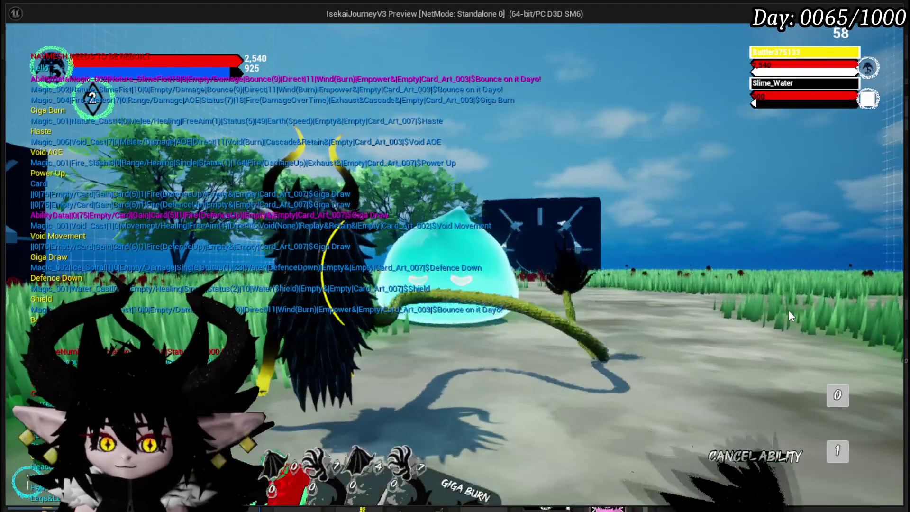
pyautogui.press('Escape')
pyautogui.moveTo(331, 190); pyautogui.dragTo(246, 190)
pyautogui.click(97, 185)
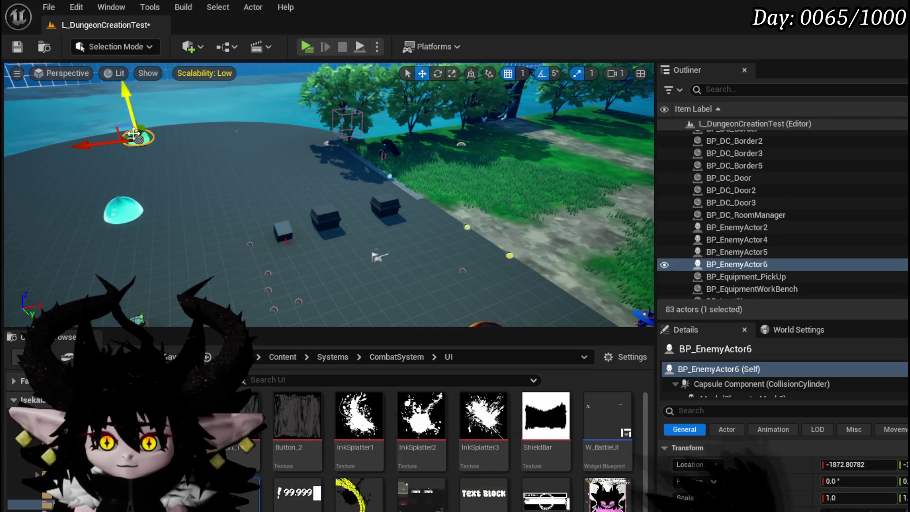
# Step: Orbit toward the slimes on the floor and launch Play-in-Editor with Alt+P
pyautogui.moveTo(238, 156); pyautogui.dragTo(218, 156)
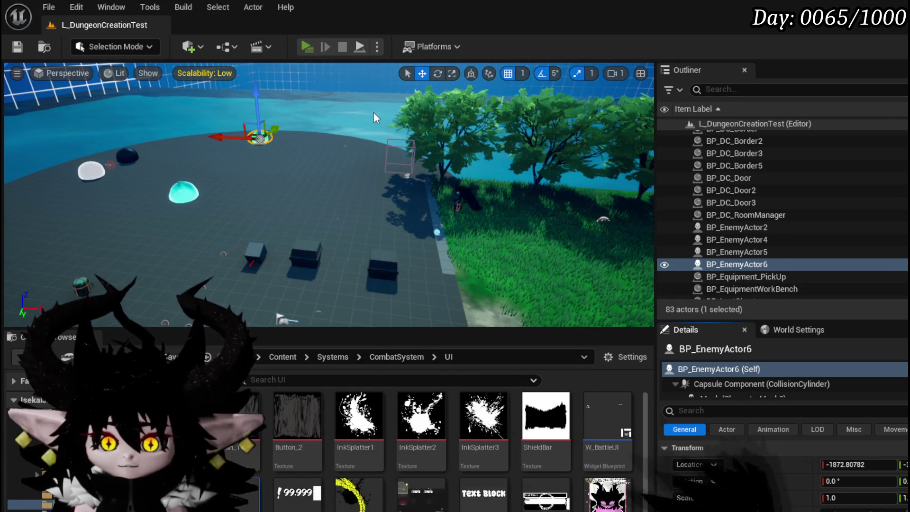
pyautogui.hotkey('alt', 'p')
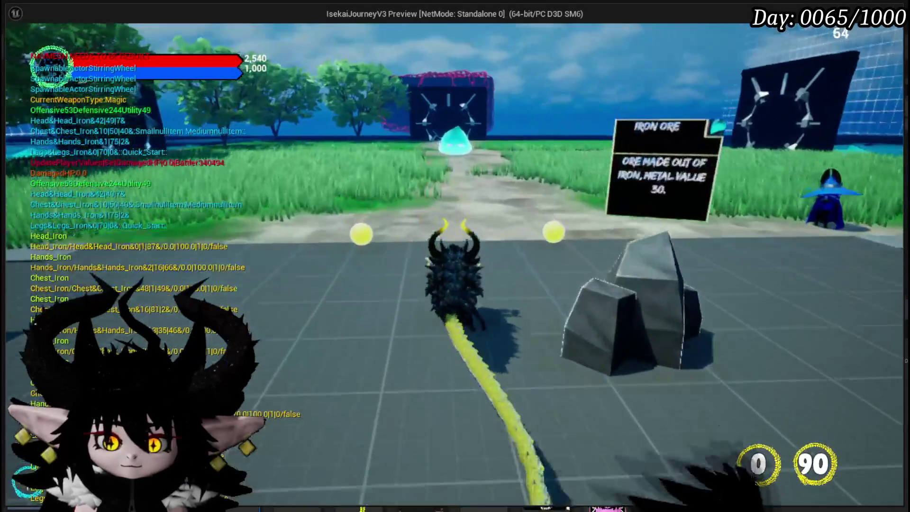
# Step: Walk the character into the water slime, begin the card battle, and play Giga Draw
pyautogui.press('w')
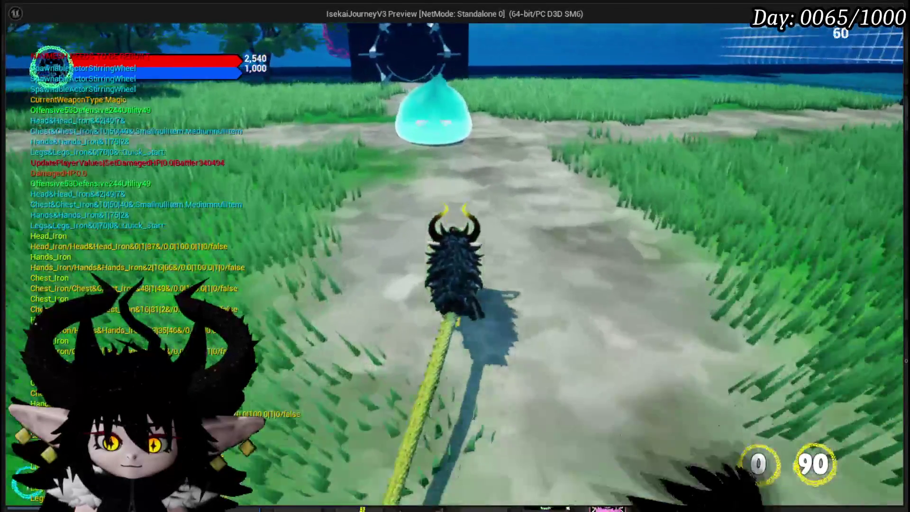
pyautogui.press('w')
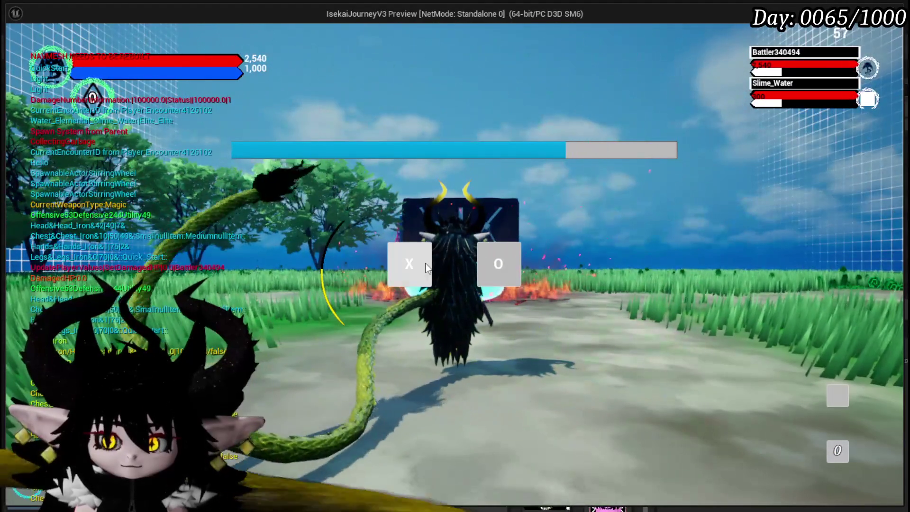
pyautogui.click(423, 260)
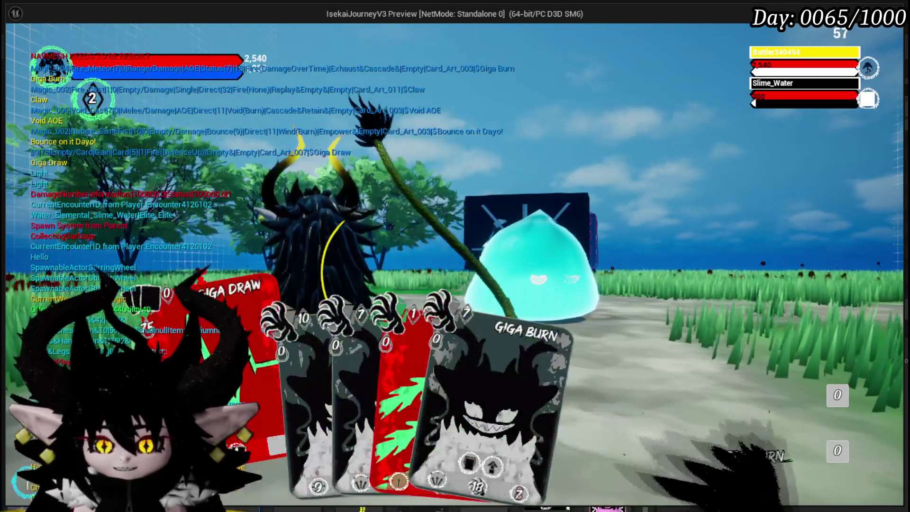
pyautogui.click(351, 270)
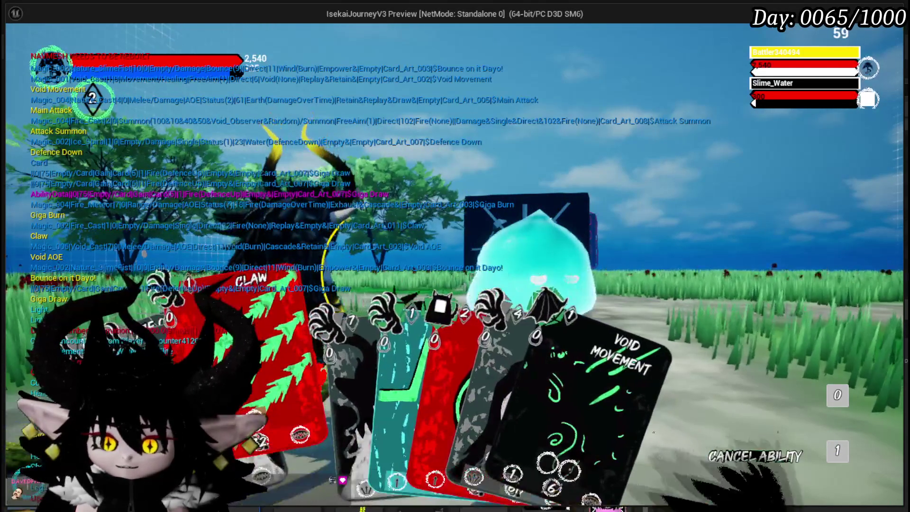
# Step: Hit Slime_Water with Claw's serpent attack, play Shield, and move the character along the path
pyautogui.click(265, 355)
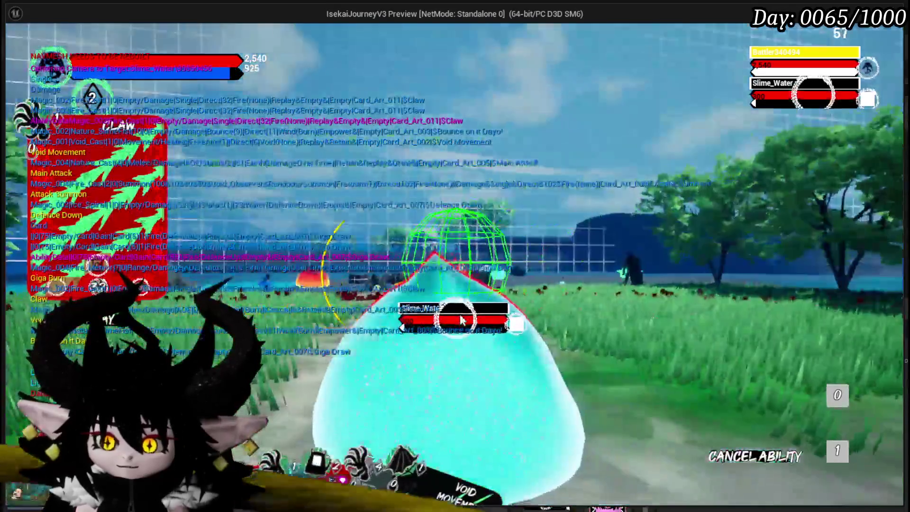
pyautogui.click(461, 320)
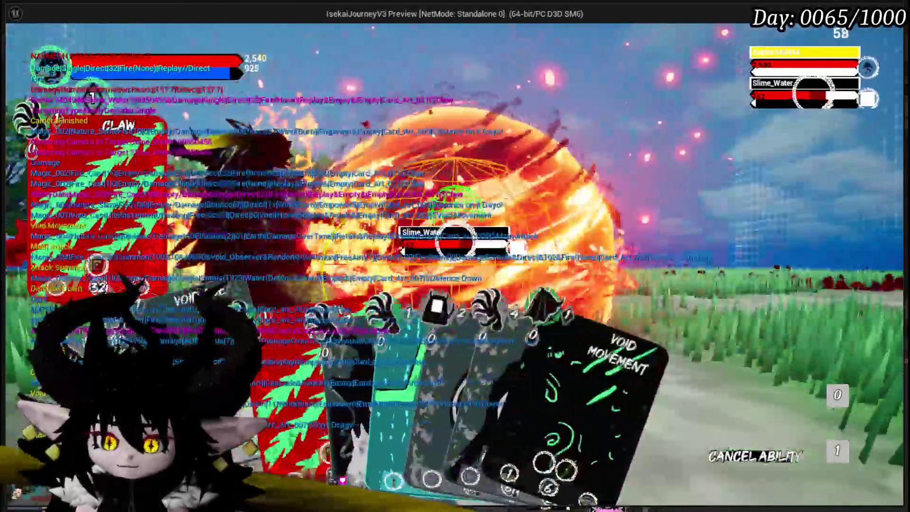
pyautogui.click(463, 308)
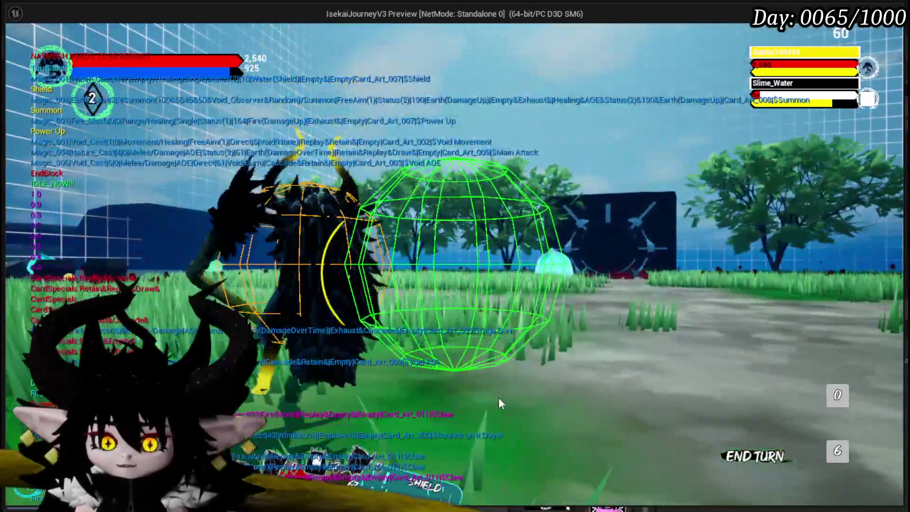
pyautogui.moveTo(283, 459)
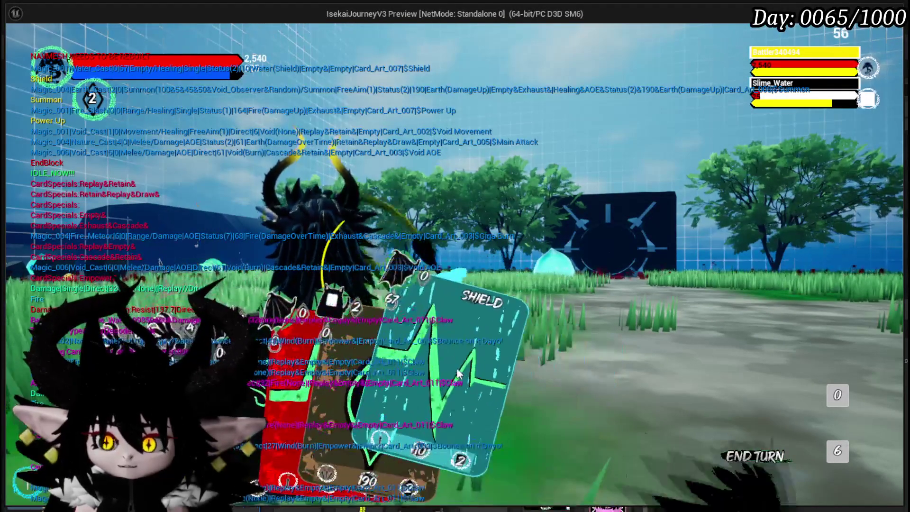
pyautogui.click(299, 372)
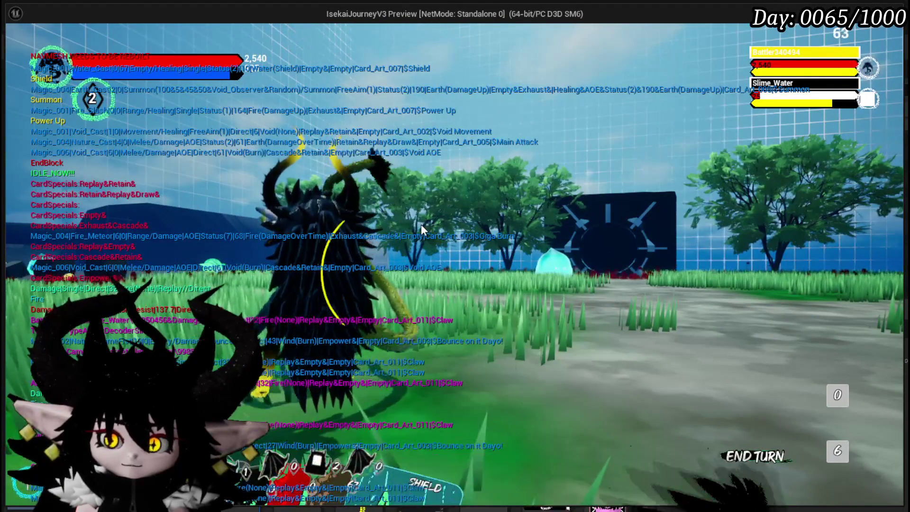
pyautogui.press('w')
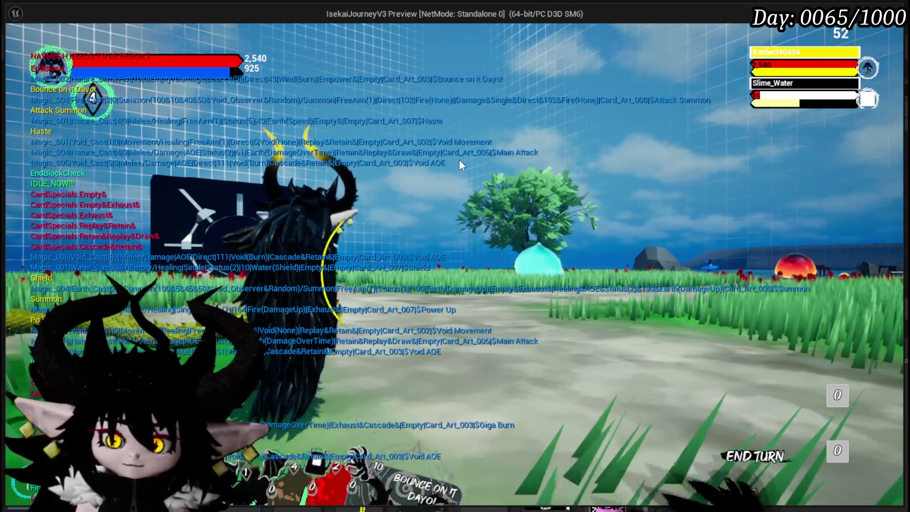
pyautogui.moveTo(349, 436)
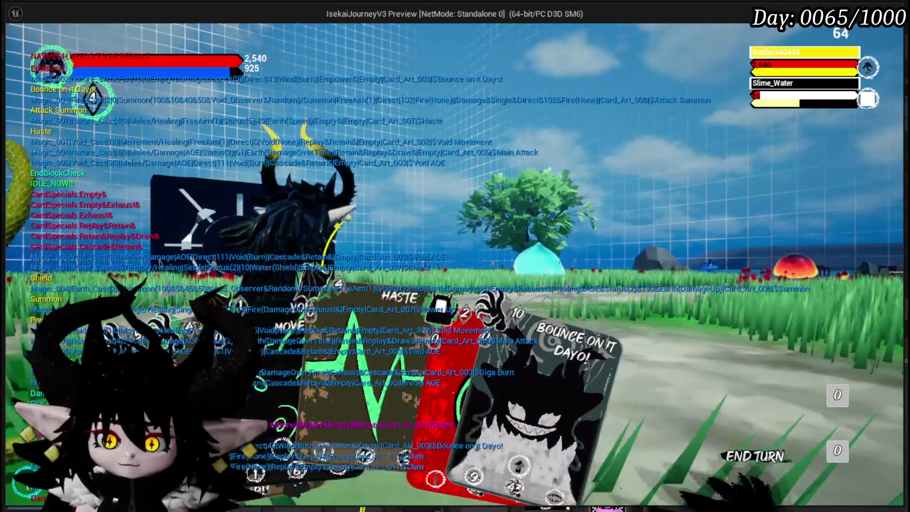
# Step: Play Void AOE onto the battlefield, then finish off Slime_Water with a Claw attack
pyautogui.moveTo(303, 341); pyautogui.dragTo(409, 193)
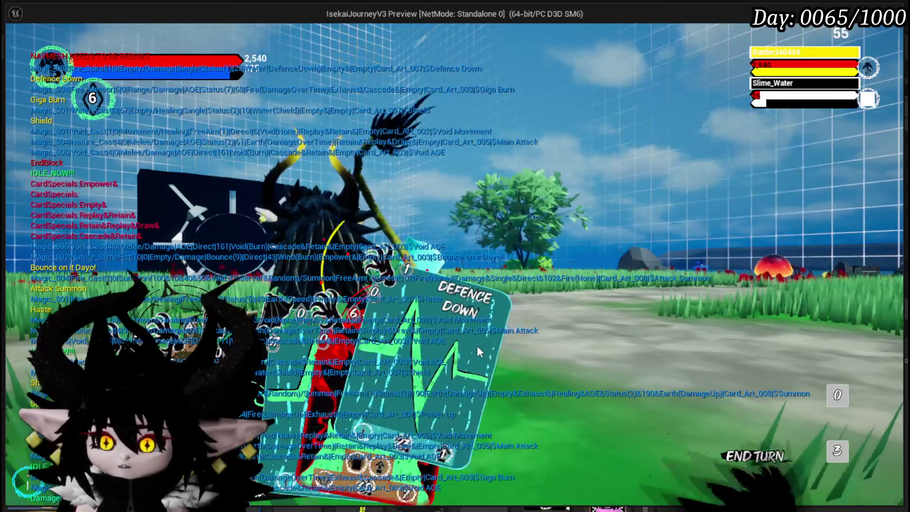
pyautogui.click(476, 350)
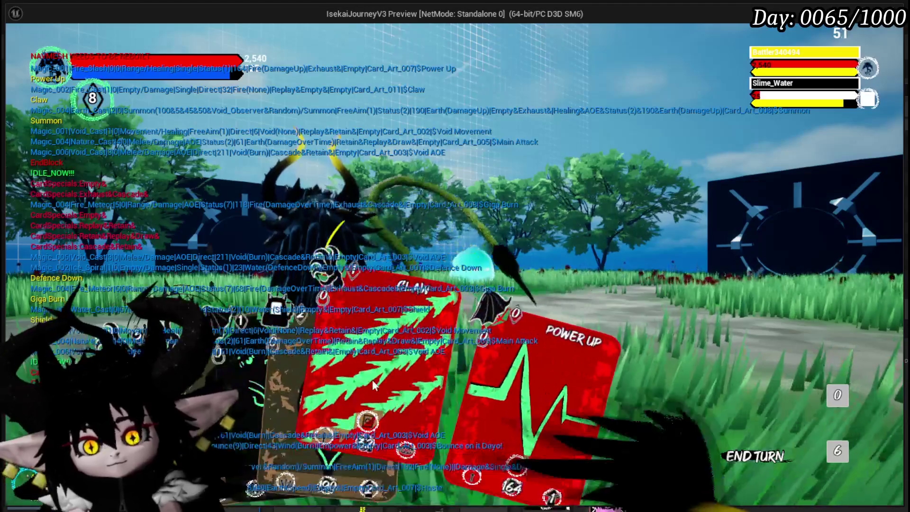
pyautogui.click(391, 360)
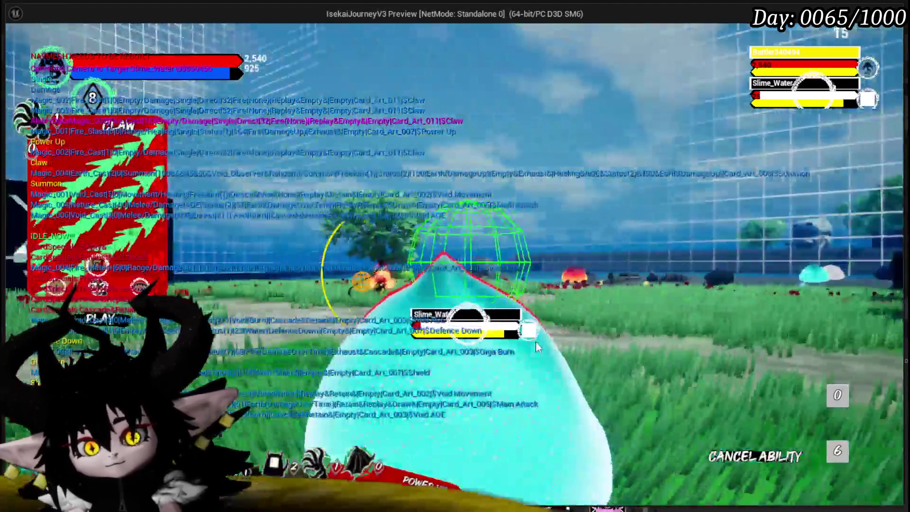
pyautogui.click(536, 343)
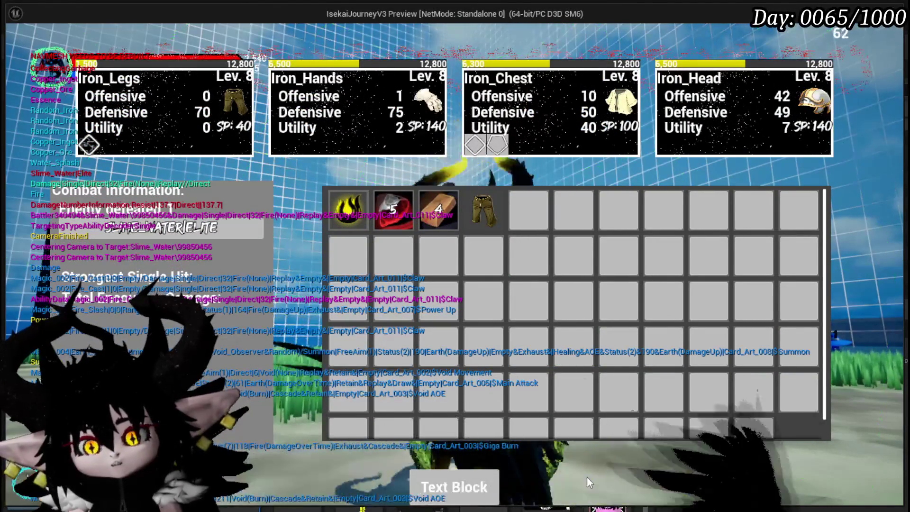
# Step: Close the loot screen, stop the play-test, and save the level
pyautogui.click(465, 478)
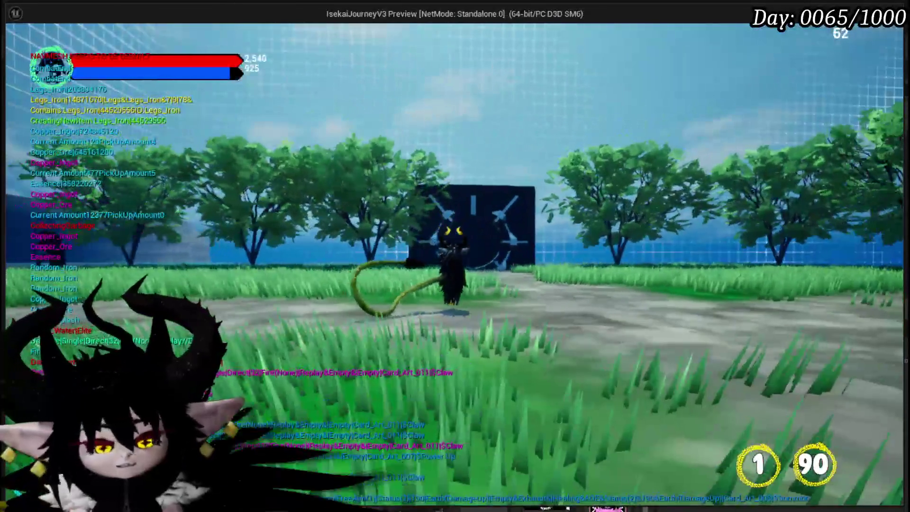
pyautogui.press('Escape')
pyautogui.click(21, 50)
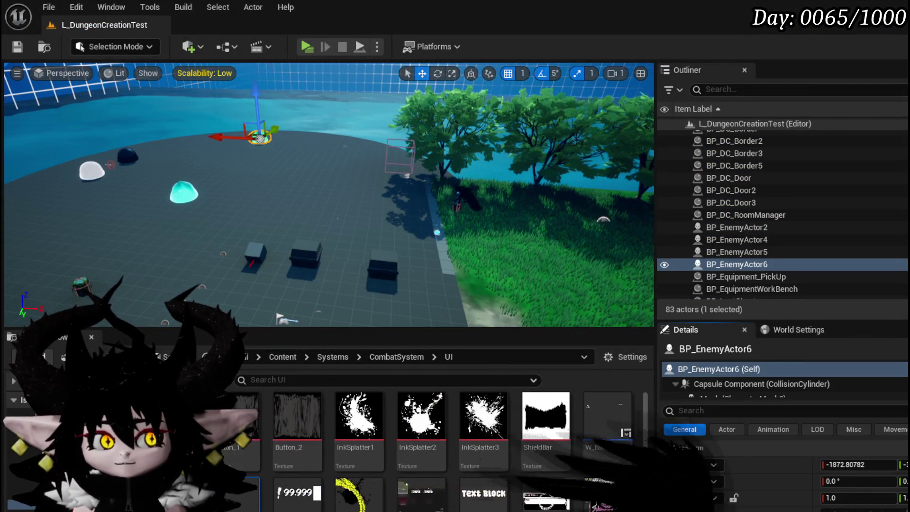
# Step: Fly to the grassy crossroads, select BP_EnemyActor2, and expand its Encounter Index [0]
pyautogui.moveTo(459, 173); pyautogui.dragTo(458, 173)
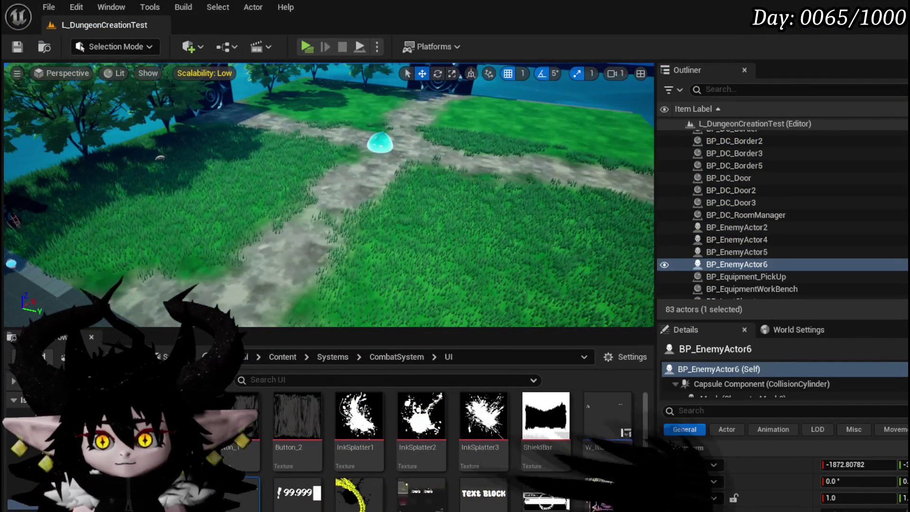
pyautogui.click(736, 227)
pyautogui.scroll(-5, 784, 465)
pyautogui.scroll(-10, 675, 490)
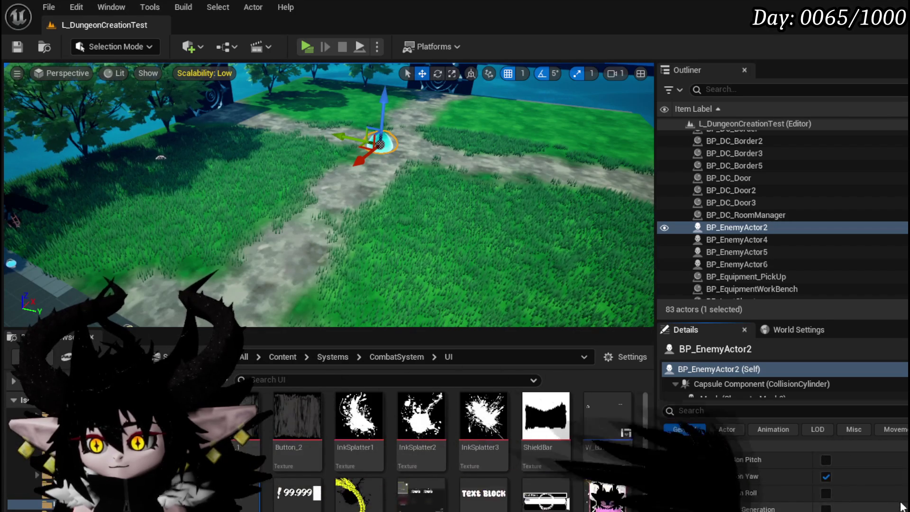
pyautogui.click(675, 491)
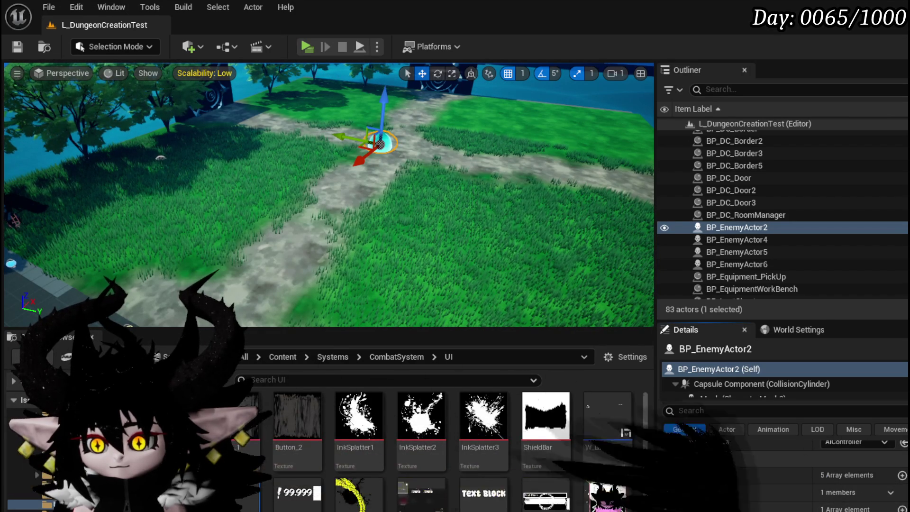
pyautogui.scroll(-3, 692, 507)
pyautogui.click(693, 503)
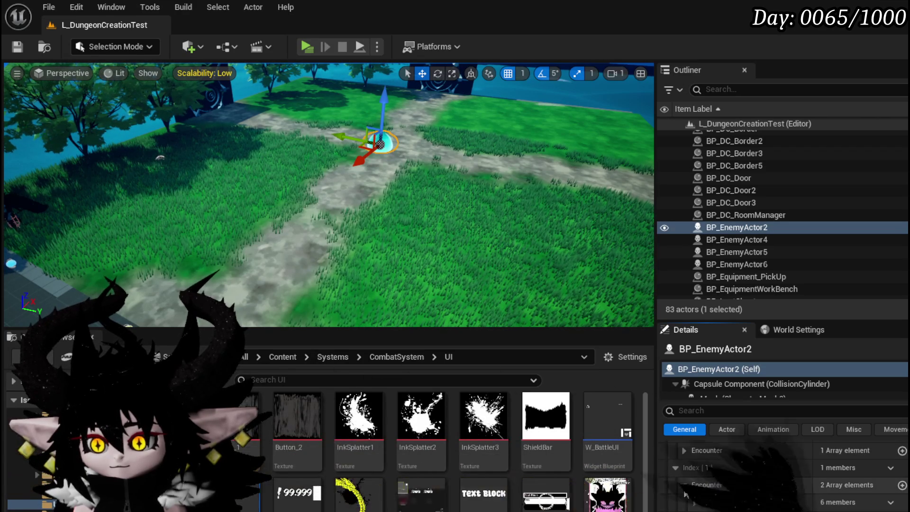
# Step: Save the level, collapse Encounter Index [0] and [1], and fly closer to the slime
pyautogui.click(16, 47)
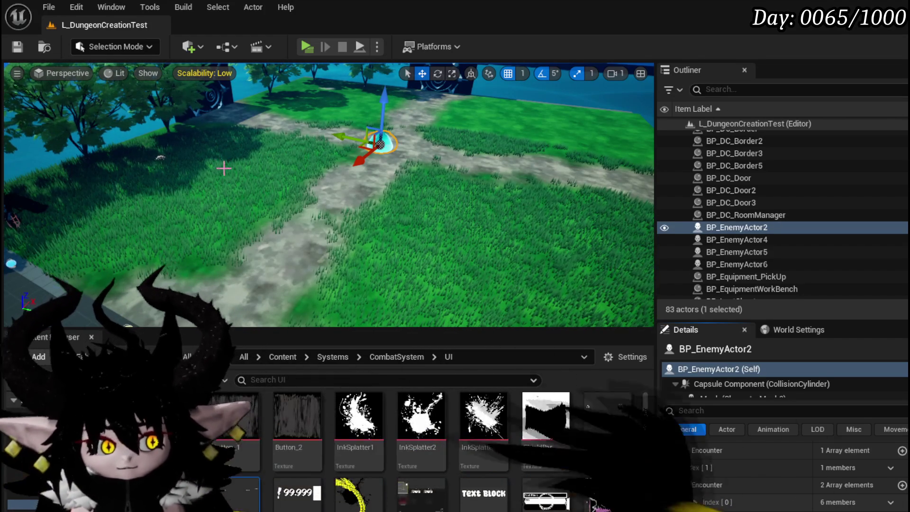
pyautogui.click(19, 46)
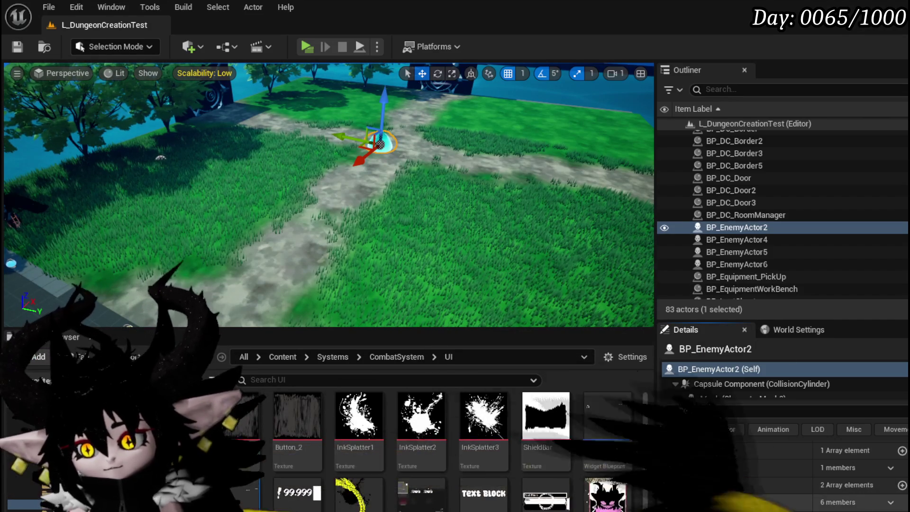
pyautogui.scroll(2, 687, 479)
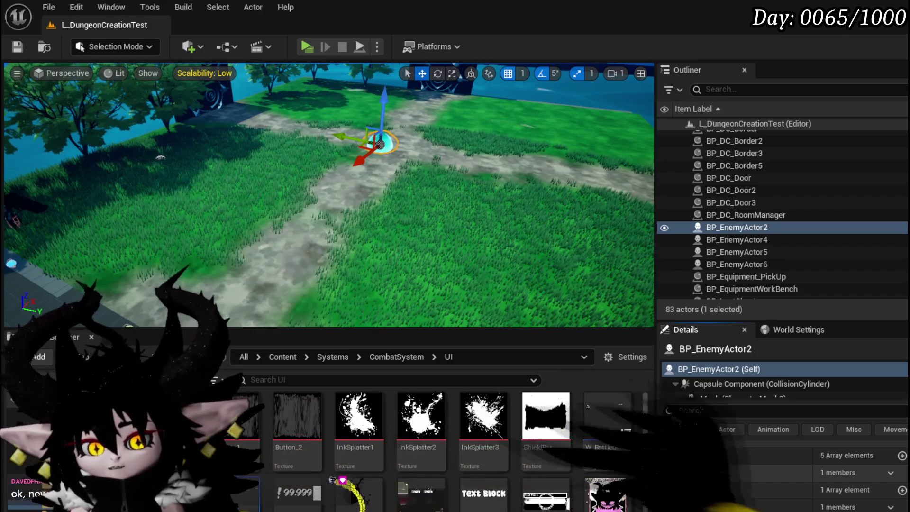
pyautogui.click(677, 472)
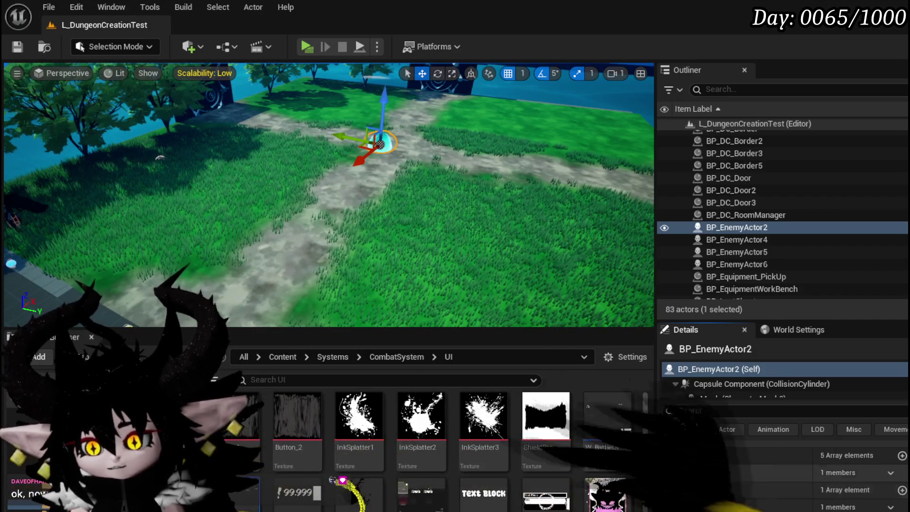
pyautogui.click(675, 490)
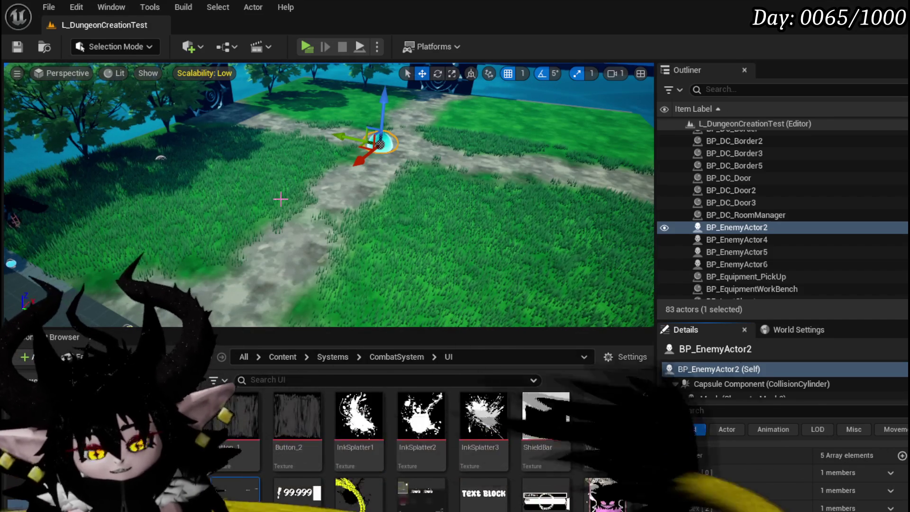
pyautogui.moveTo(362, 205)
pyautogui.mouseDown()
pyautogui.moveTo(325, 192)
pyautogui.moveTo(363, 204)
pyautogui.mouseUp()
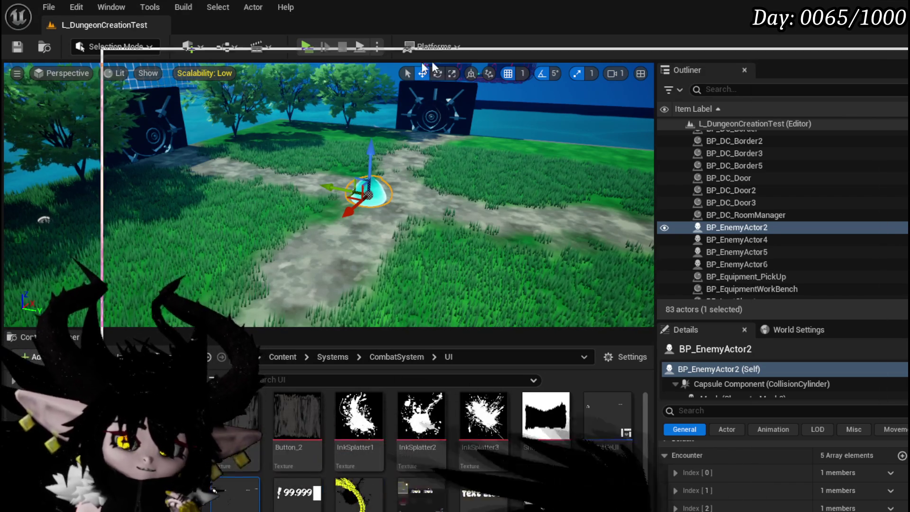
# Step: Bring the Brave 'what does story mean' search results to the front
pyautogui.click(464, 20)
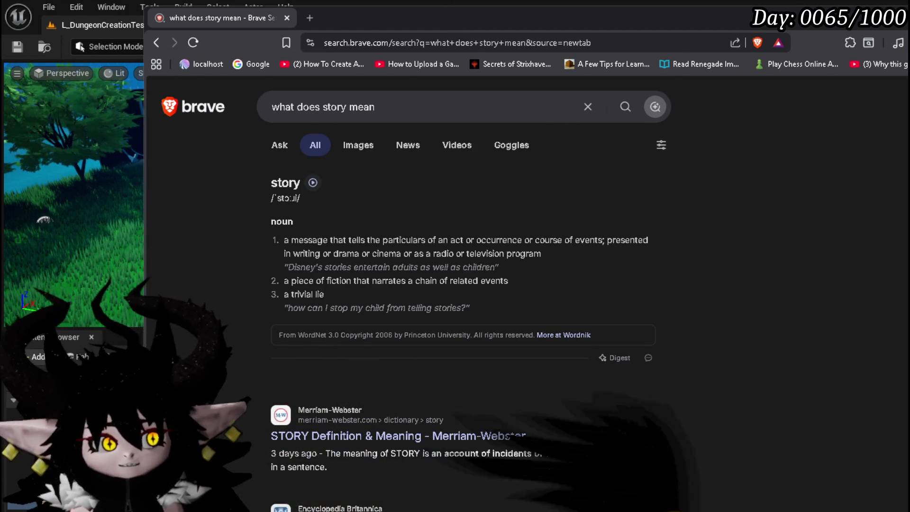
# Step: Switch back to the Unreal Editor and save the L_DungeonCreationTest level
pyautogui.hotkey('alt', 'Tab')
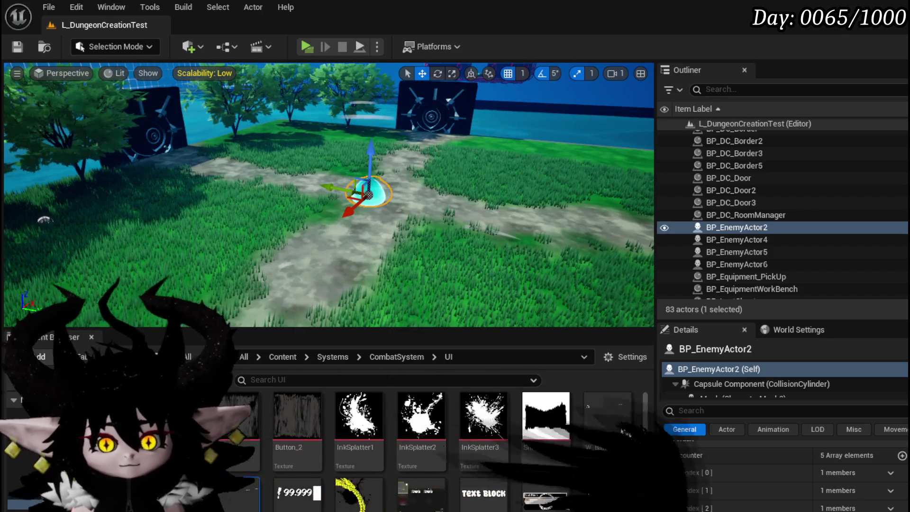
pyautogui.click(17, 47)
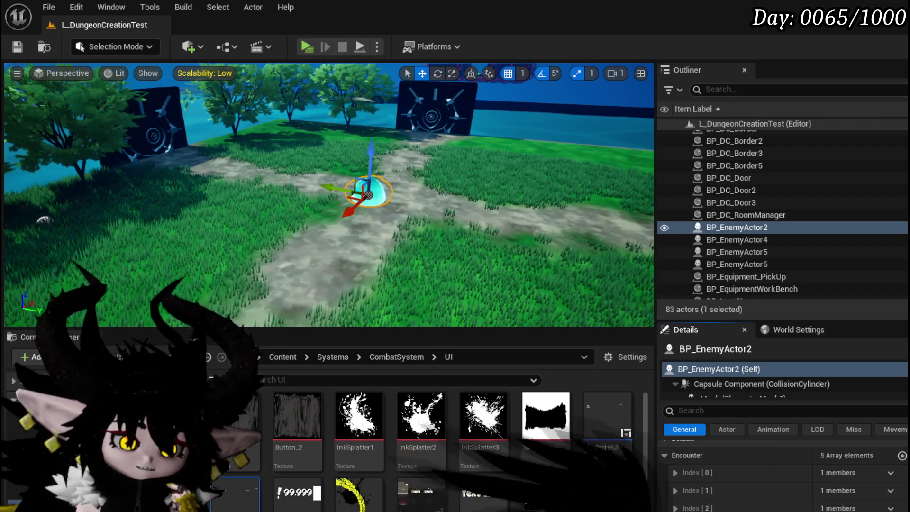
# Step: Switch to the Brave results for 'what does story telling mean' with Alt+Tab
pyautogui.hotkey('alt', 'Tab')
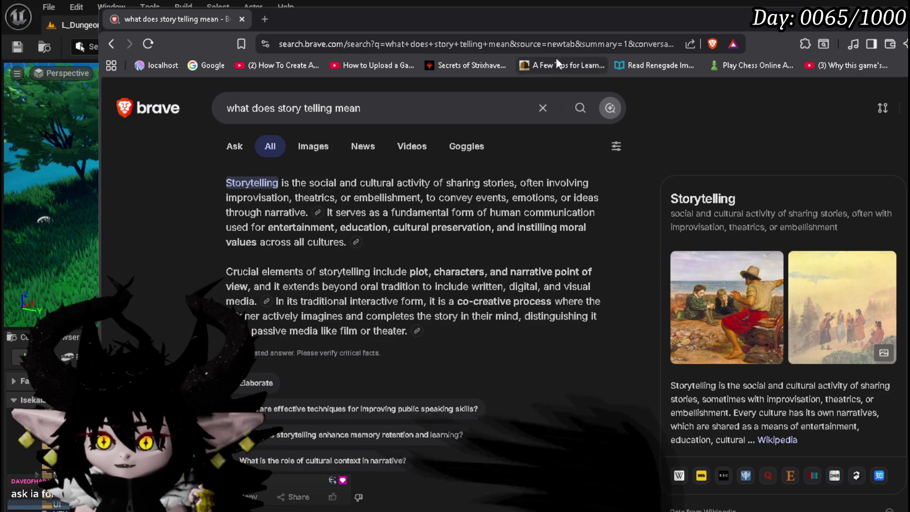
# Step: Put the Brave storytelling search aside to show the L_DungeonCreationTest level editor
pyautogui.hotkey('alt', 'Tab')
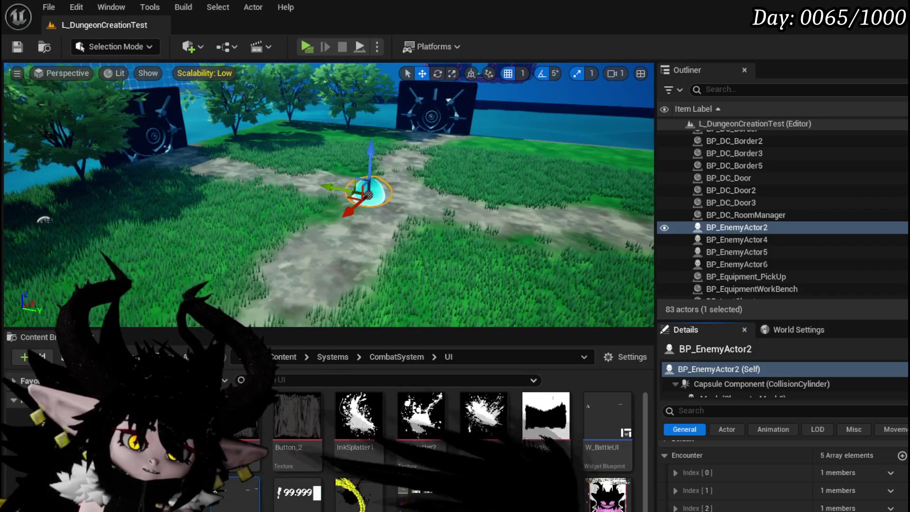
pyautogui.hotkey('alt', 'Tab')
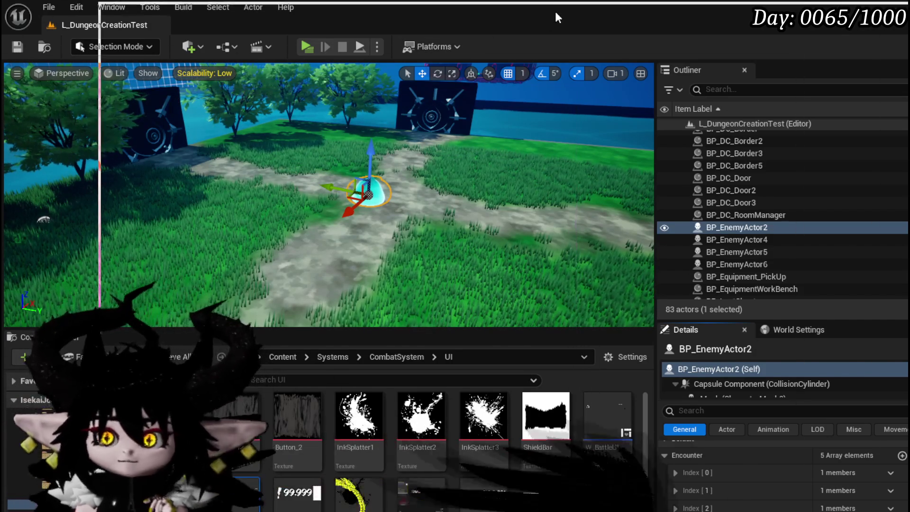
# Step: Shift the Brave window right and highlight the answer's opening definition of lore and story
pyautogui.moveTo(476, 10); pyautogui.dragTo(502, 12)
pyautogui.scroll(-1, 615, 217)
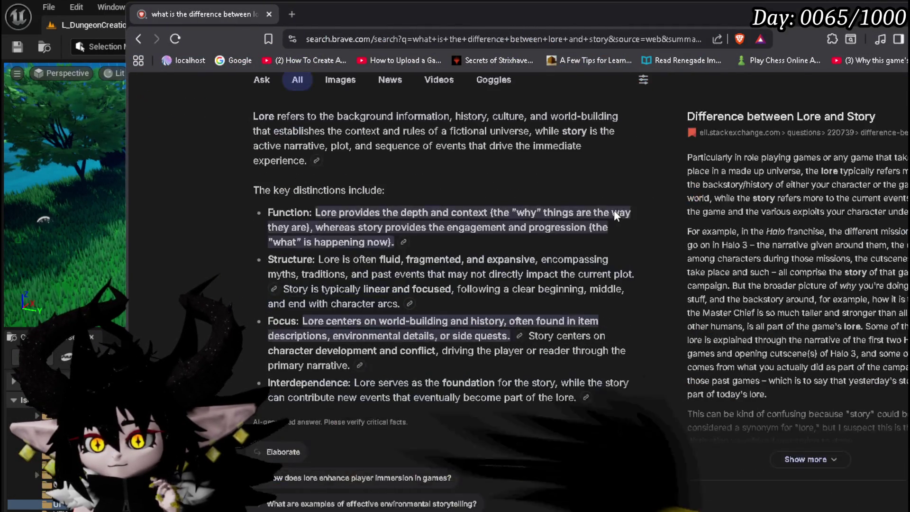
pyautogui.scroll(1, 614, 209)
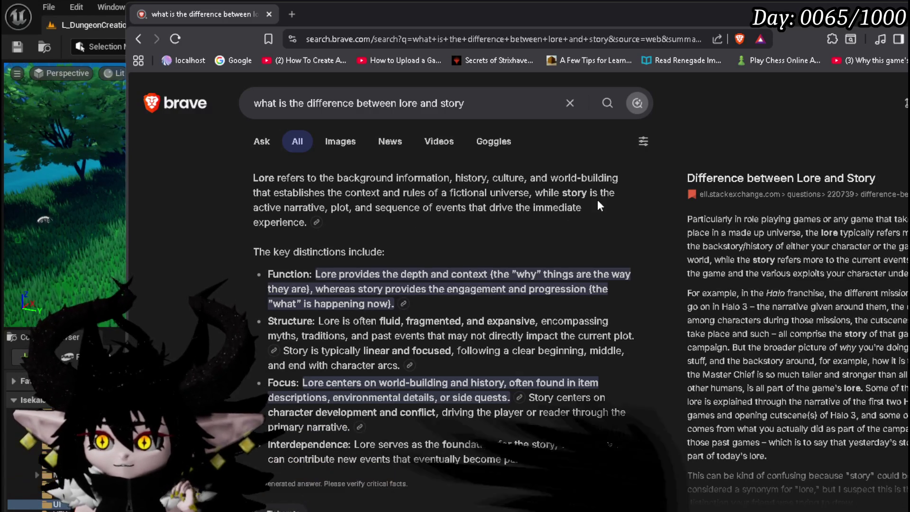
pyautogui.moveTo(255, 176)
pyautogui.mouseDown()
pyautogui.moveTo(294, 223)
pyautogui.moveTo(308, 223)
pyautogui.mouseUp()
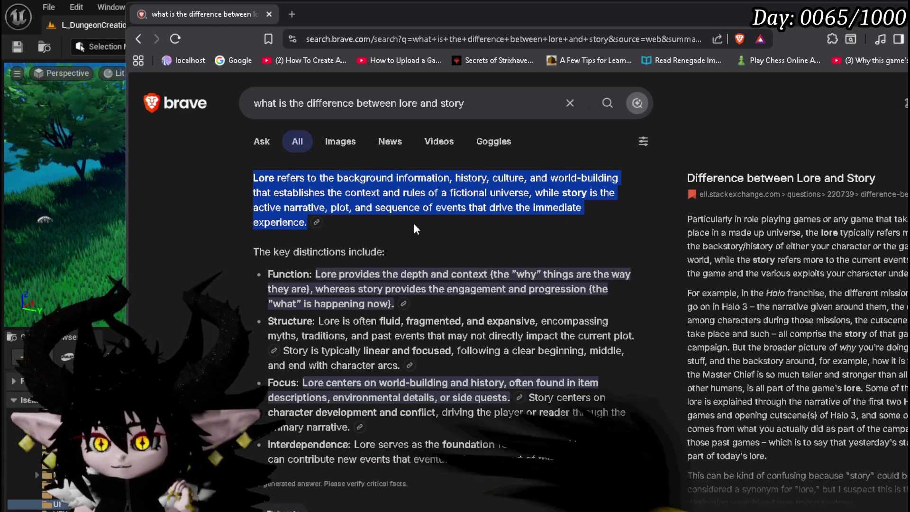
pyautogui.click(421, 229)
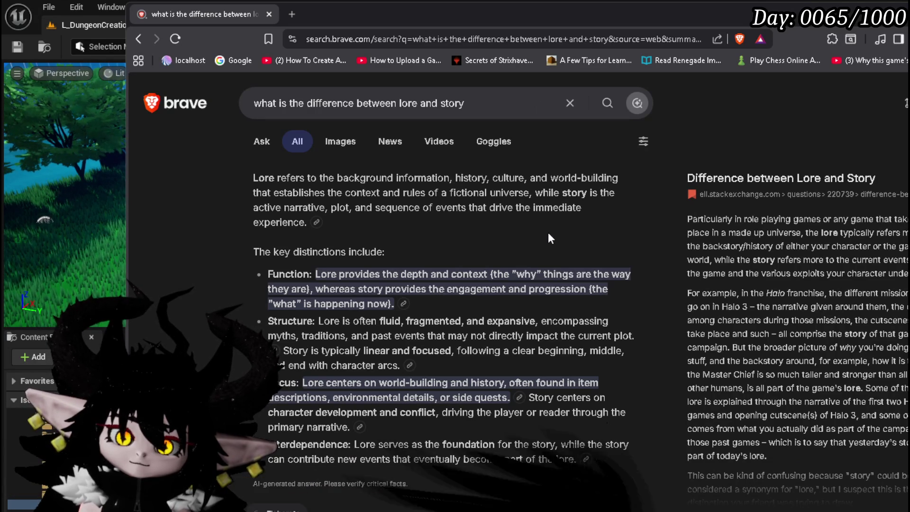
# Step: Highlight the part of the answer that defines story
pyautogui.moveTo(539, 191)
pyautogui.mouseDown()
pyautogui.moveTo(593, 200)
pyautogui.moveTo(586, 218)
pyautogui.mouseUp()
pyautogui.click(545, 196)
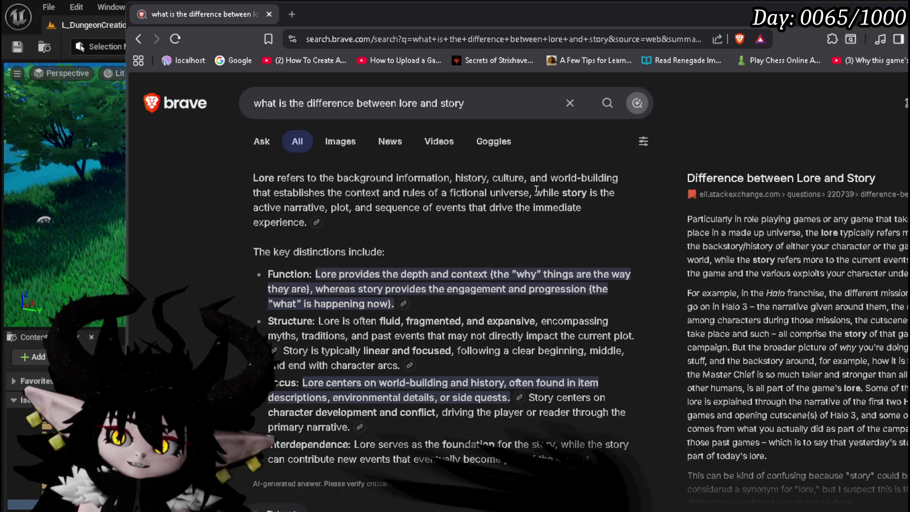
pyautogui.moveTo(536, 192); pyautogui.dragTo(557, 225)
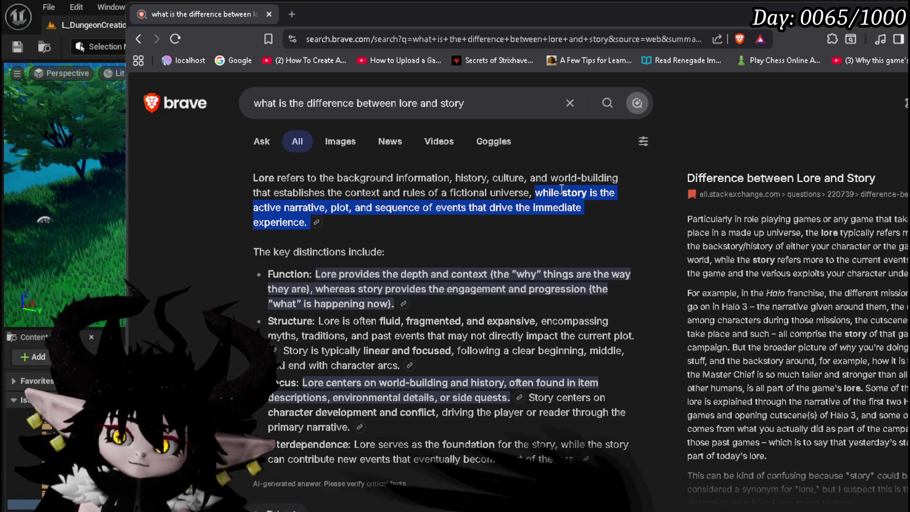
pyautogui.click(561, 235)
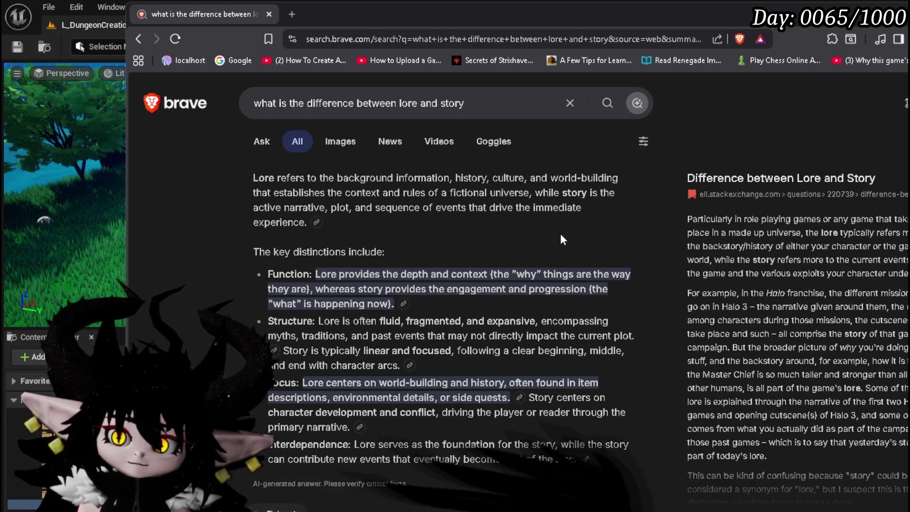
# Step: Pick out the key terms 'plot', 'narrative' and 'Lore' in the answer
pyautogui.doubleClick(334, 207)
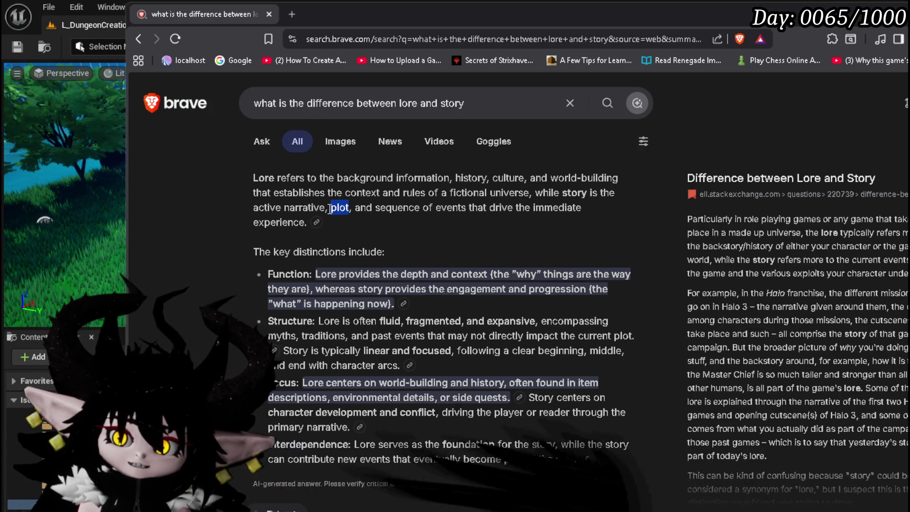
pyautogui.doubleClick(303, 207)
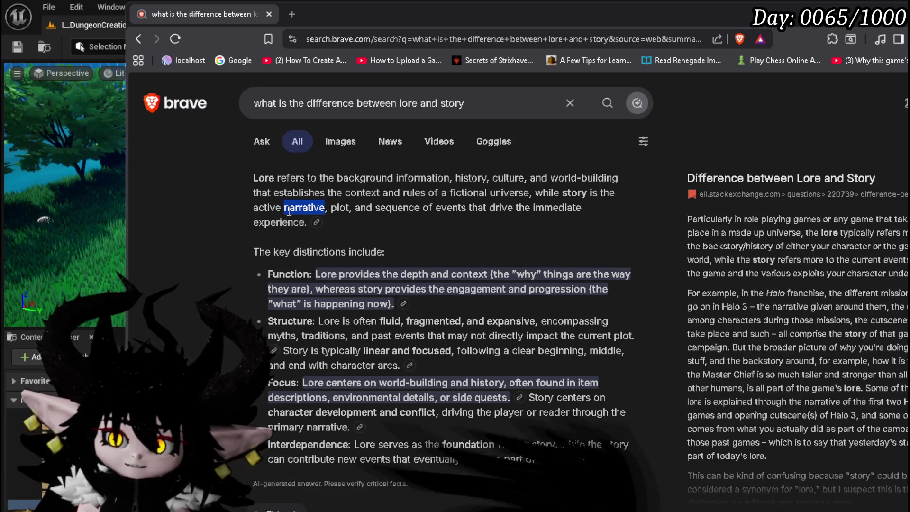
pyautogui.click(446, 222)
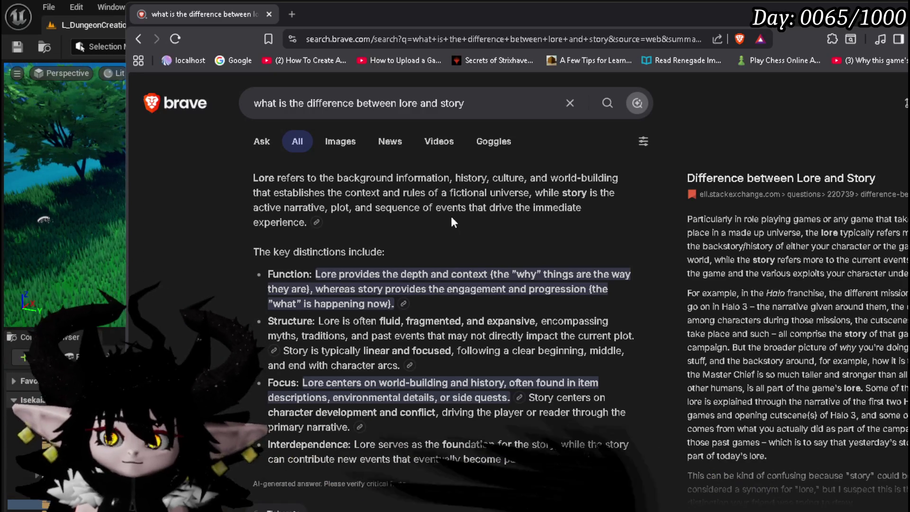
pyautogui.moveTo(277, 180); pyautogui.dragTo(251, 180)
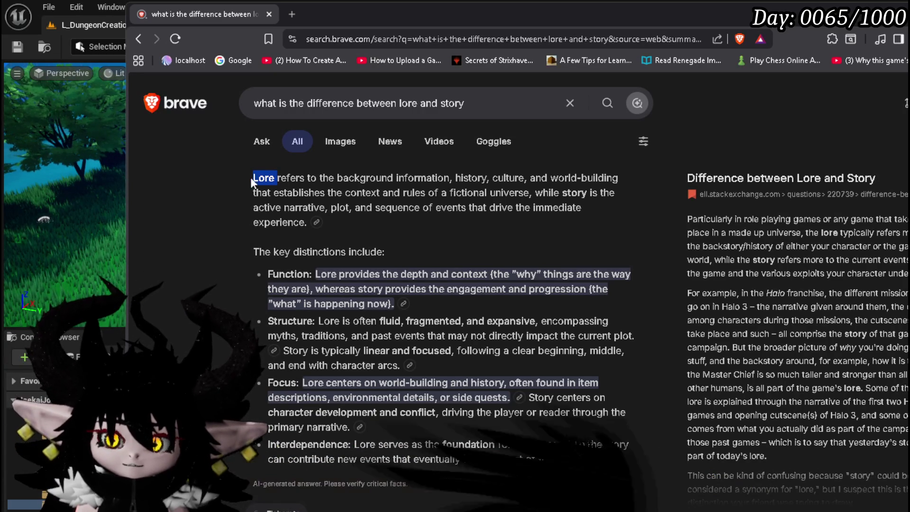
pyautogui.click(481, 223)
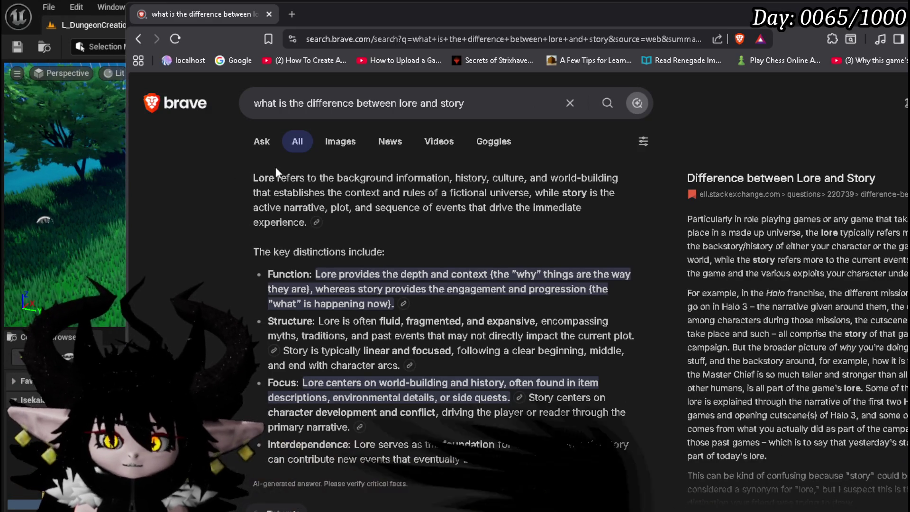
pyautogui.doubleClick(263, 178)
pyautogui.click(393, 217)
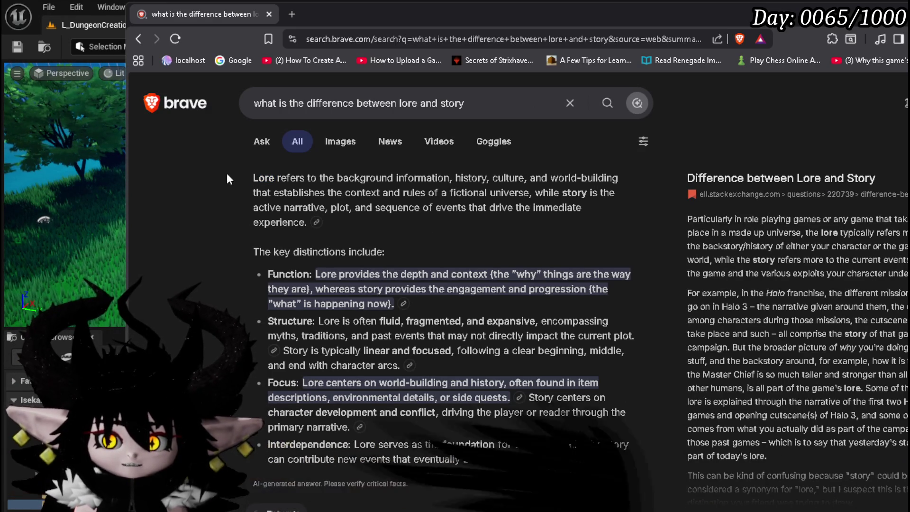
pyautogui.doubleClick(264, 178)
pyautogui.click(393, 226)
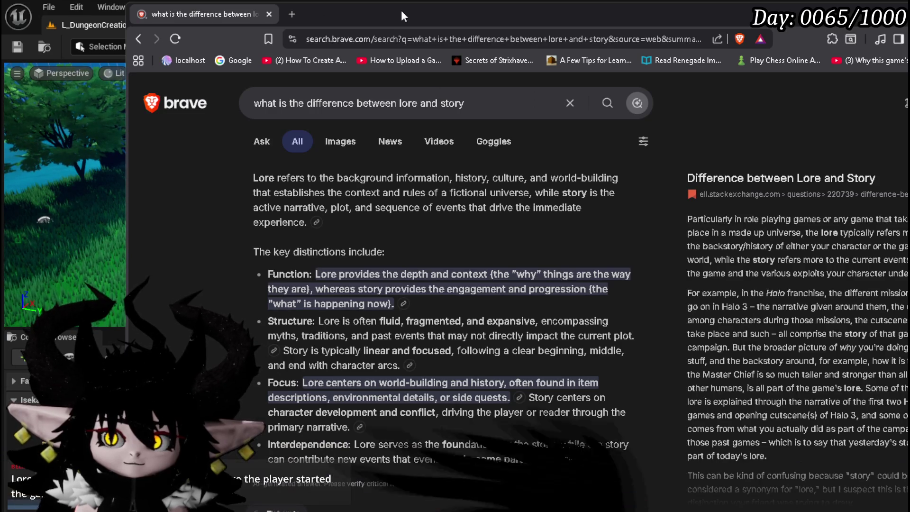
# Step: Save the L_DungeonCreationTest map from the Unreal Editor toolbar
pyautogui.hotkey('alt', 'Tab')
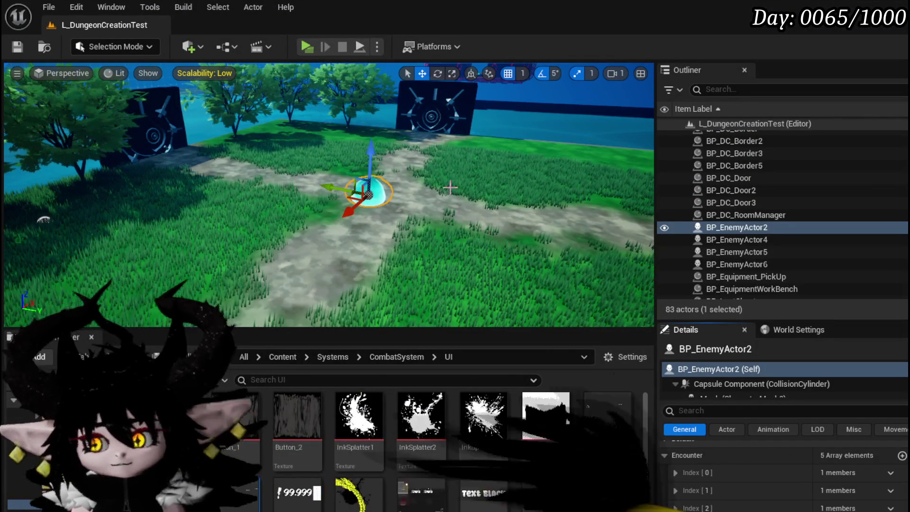
pyautogui.click(18, 47)
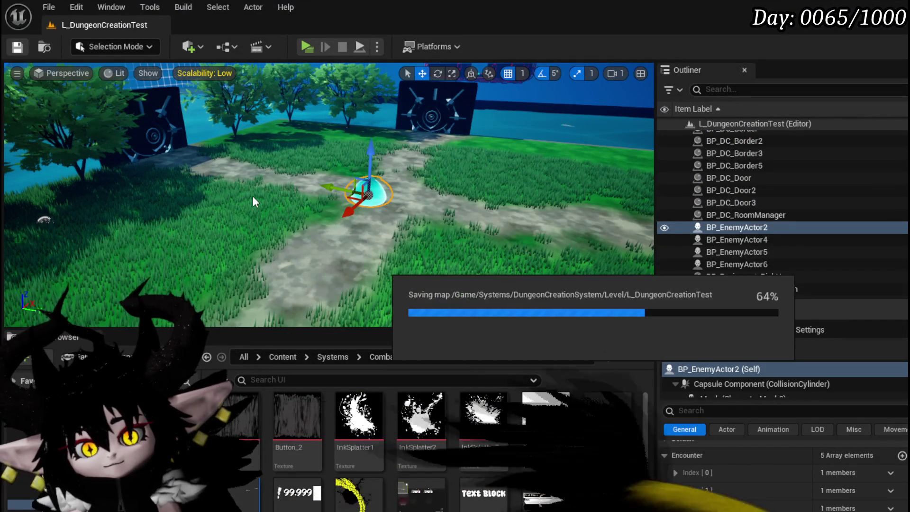
pyautogui.scroll(1, 734, 502)
pyautogui.scroll(-2, 732, 507)
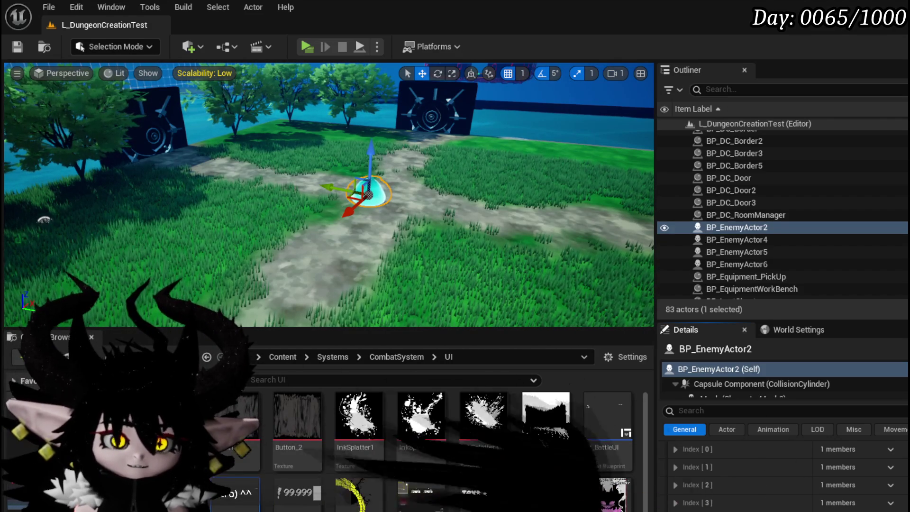
pyautogui.hotkey('alt', 'Tab')
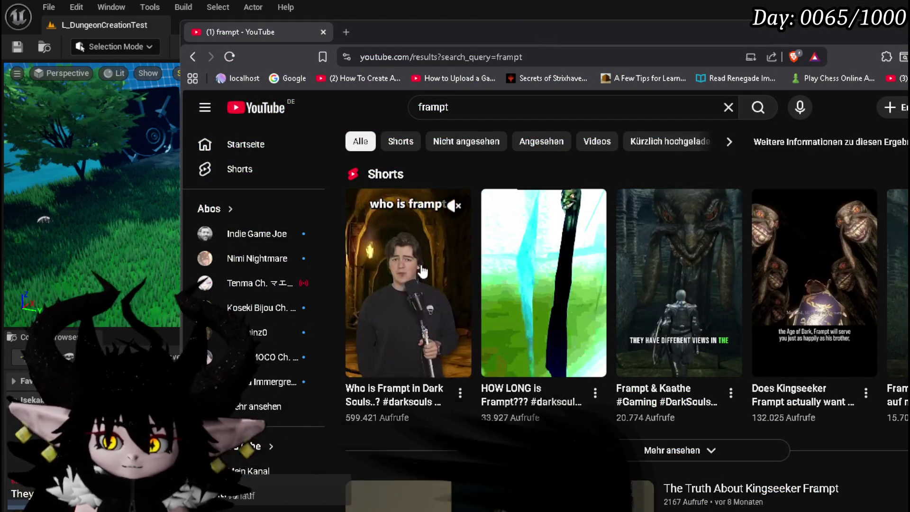
pyautogui.scroll(-5, 502, 283)
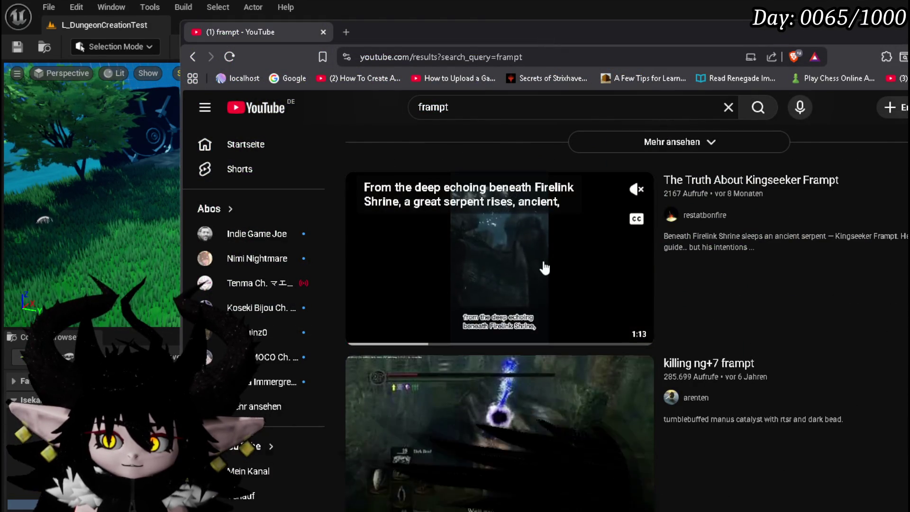
pyautogui.scroll(1, 521, 263)
pyautogui.scroll(-4, 500, 284)
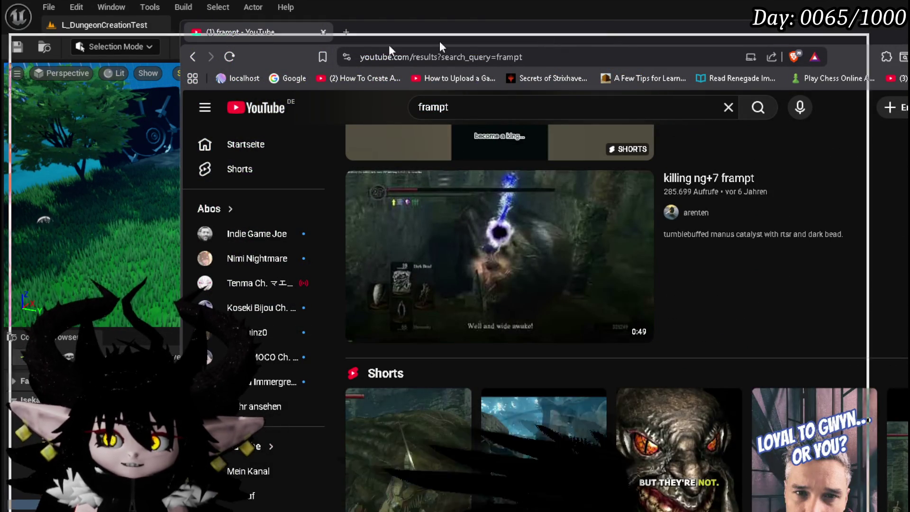
pyautogui.hotkey('alt', 'Tab')
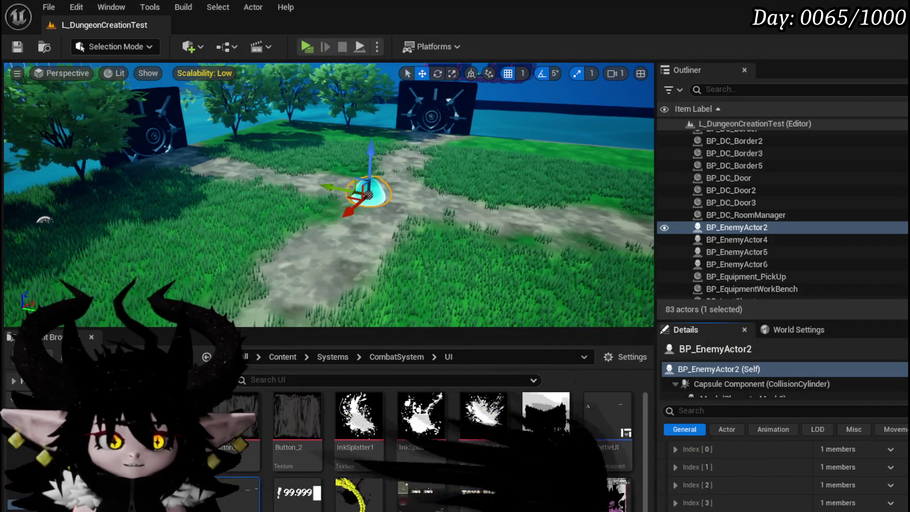
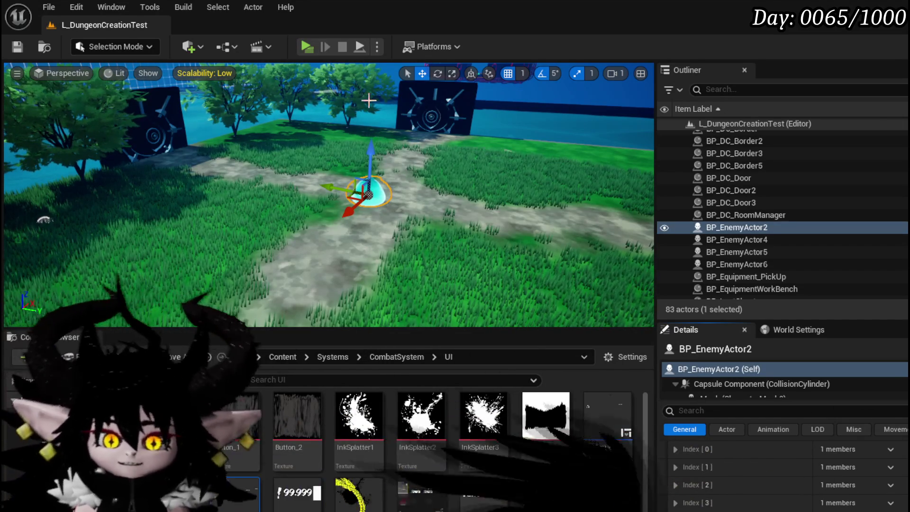
# Step: Save the L_DungeonCreationTest level and bring up the 'do souls games have story' search results
pyautogui.hotkey('ctrl', 's')
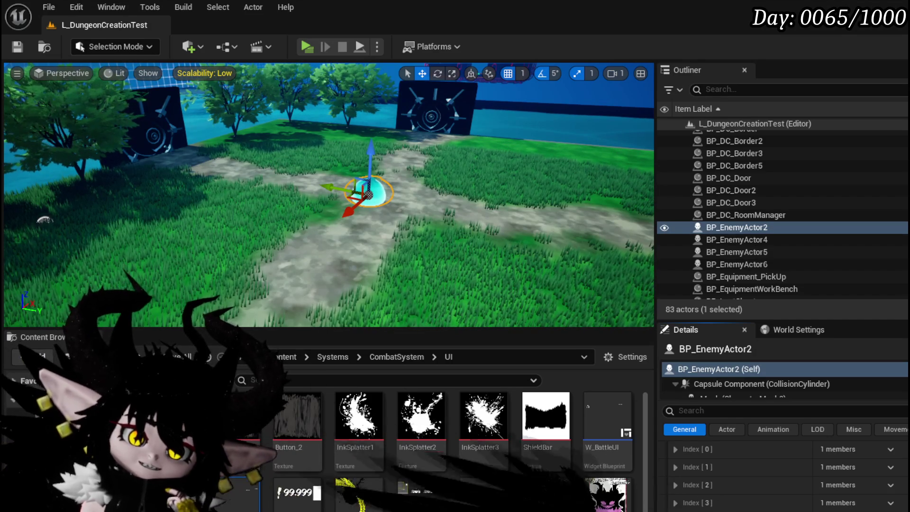
pyautogui.hotkey('alt', 'Tab')
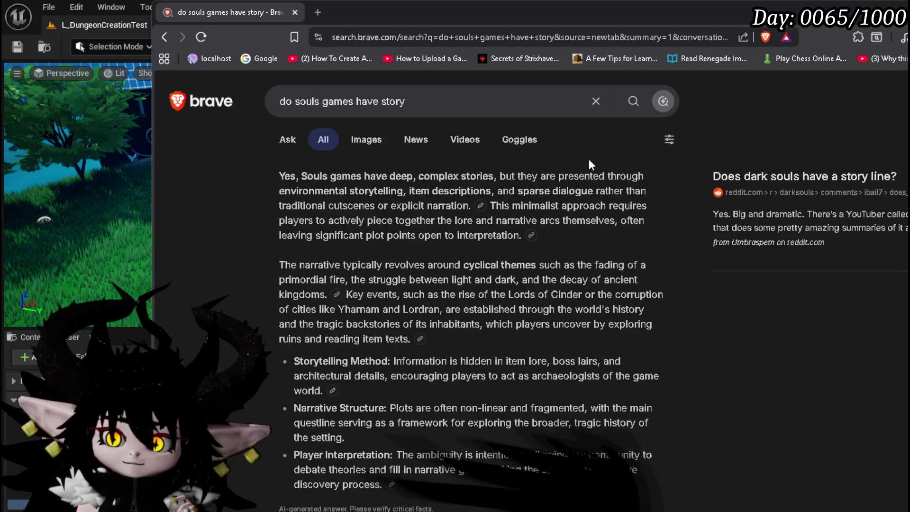
# Step: Highlight the Storytelling Method, Narrative Structure and three bullet points of the answer, then return to Unreal
pyautogui.scroll(-2, 588, 164)
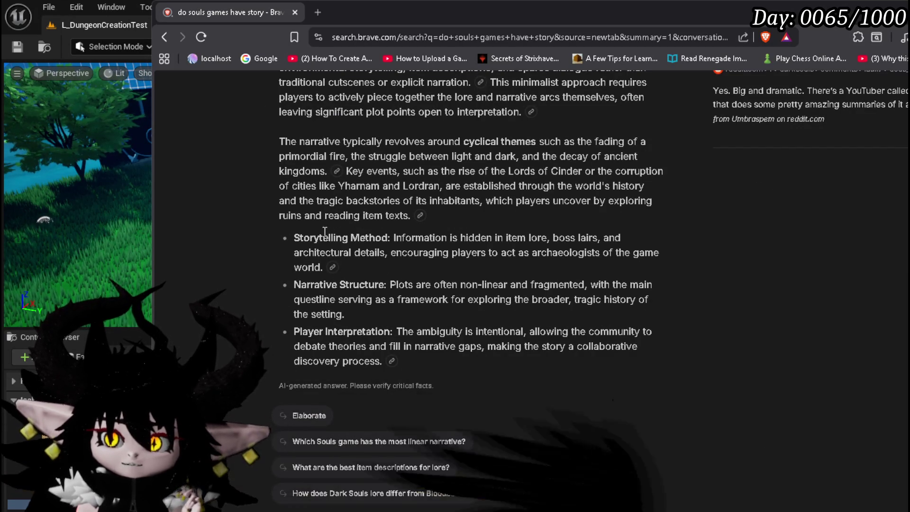
pyautogui.moveTo(298, 235); pyautogui.dragTo(391, 236)
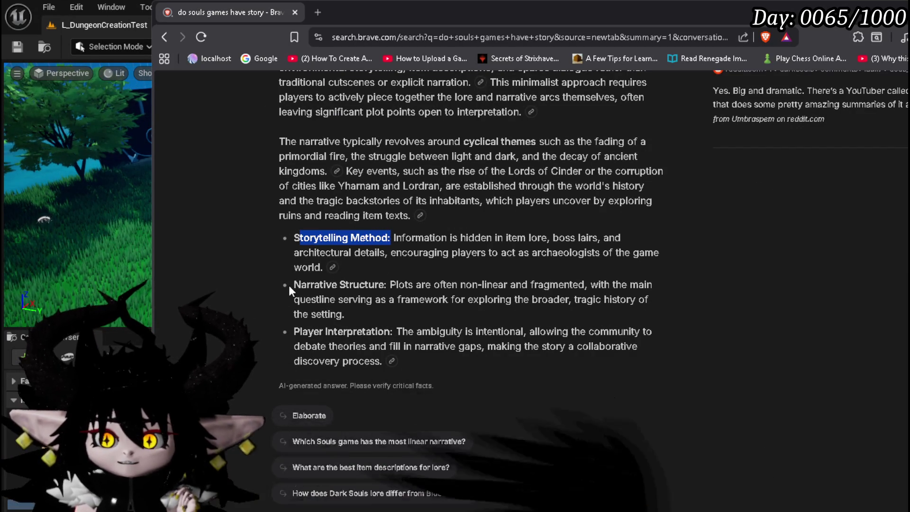
pyautogui.moveTo(292, 284); pyautogui.dragTo(393, 283)
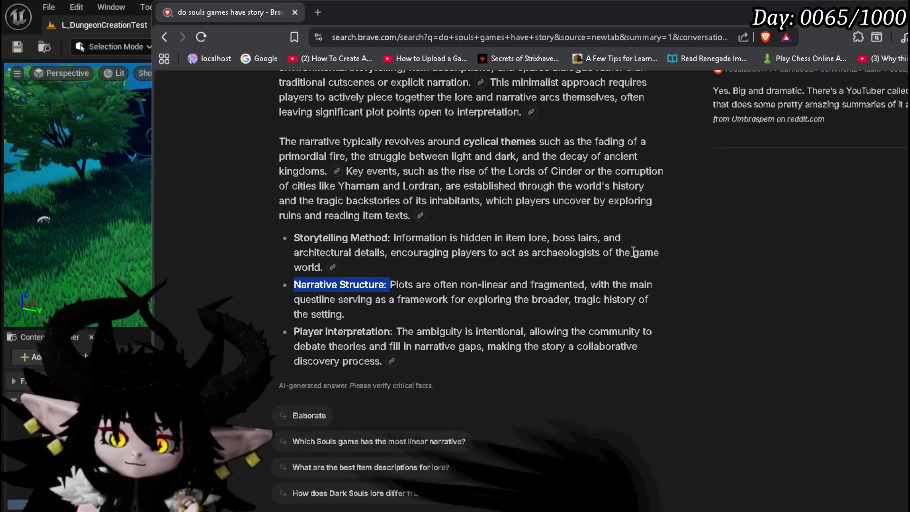
pyautogui.moveTo(293, 235)
pyautogui.mouseDown()
pyautogui.moveTo(346, 314)
pyautogui.moveTo(413, 361)
pyautogui.mouseUp()
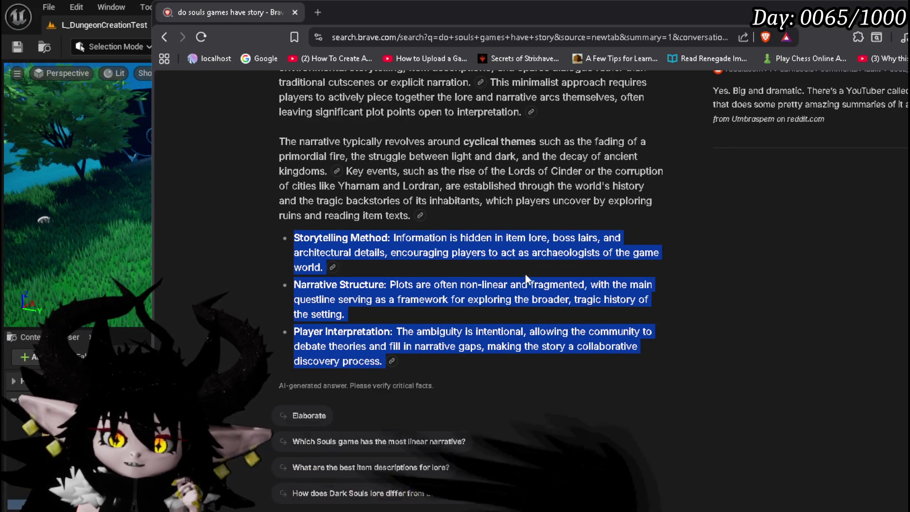
pyautogui.scroll(1, 663, 266)
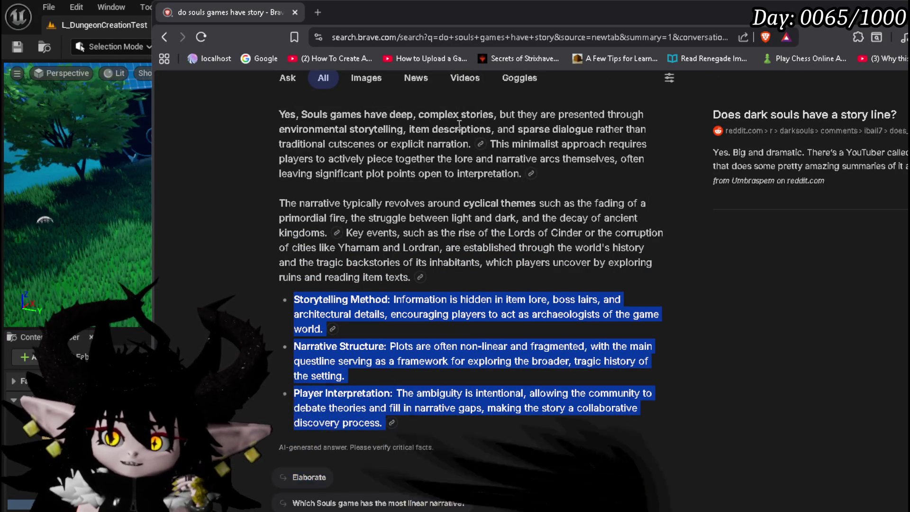
pyautogui.click(665, 194)
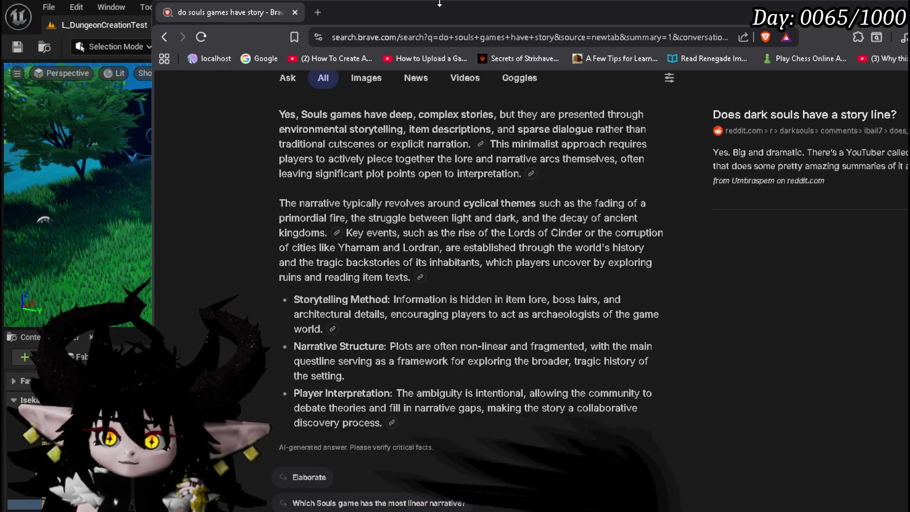
pyautogui.hotkey('alt', 'Tab')
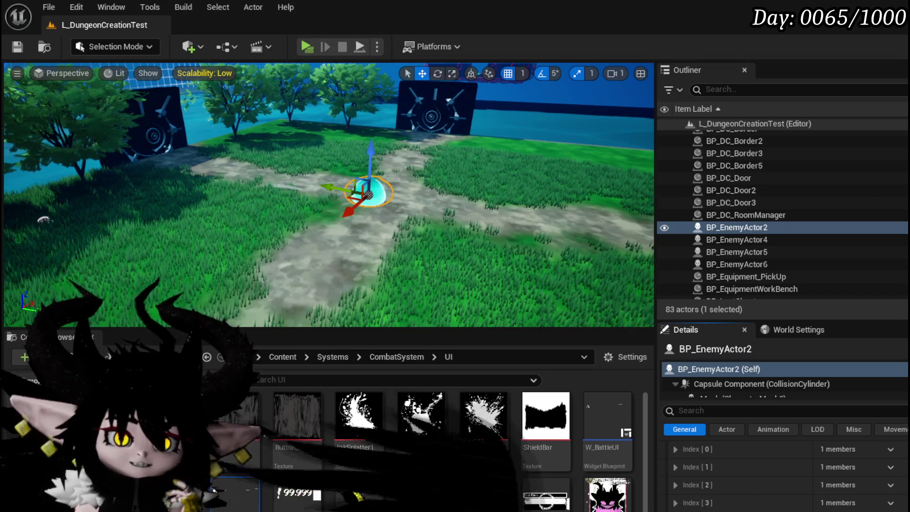
# Step: Show the Steam Dark Souls III story discussion and move the browser window further right
pyautogui.hotkey('alt', 'Tab')
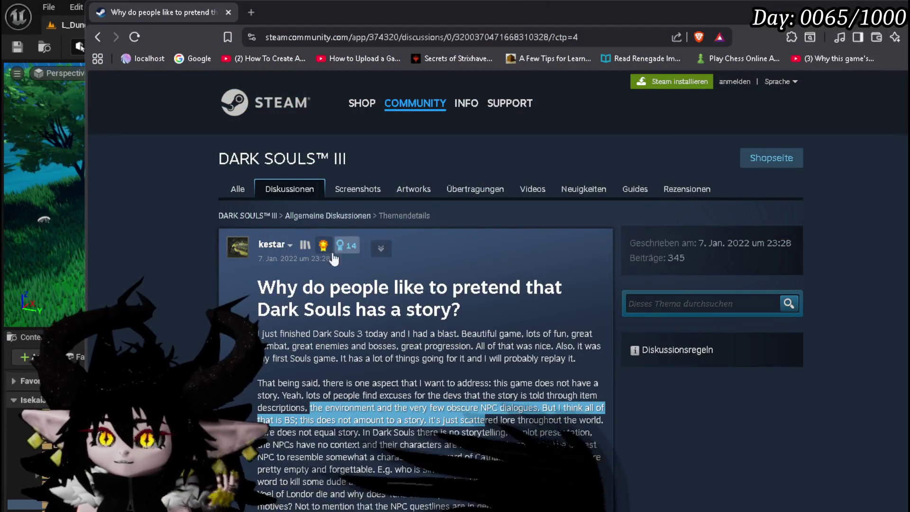
pyautogui.scroll(-4, 164, 243)
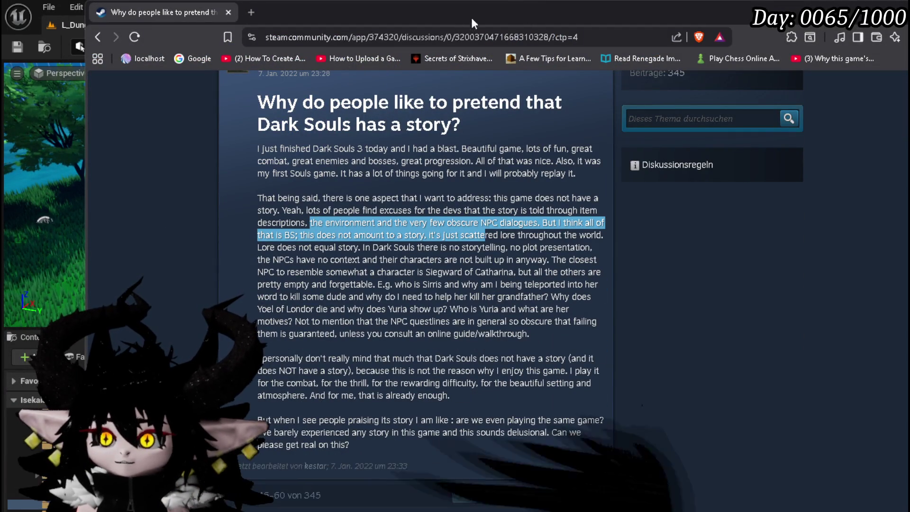
pyautogui.moveTo(607, 9); pyautogui.dragTo(739, 10)
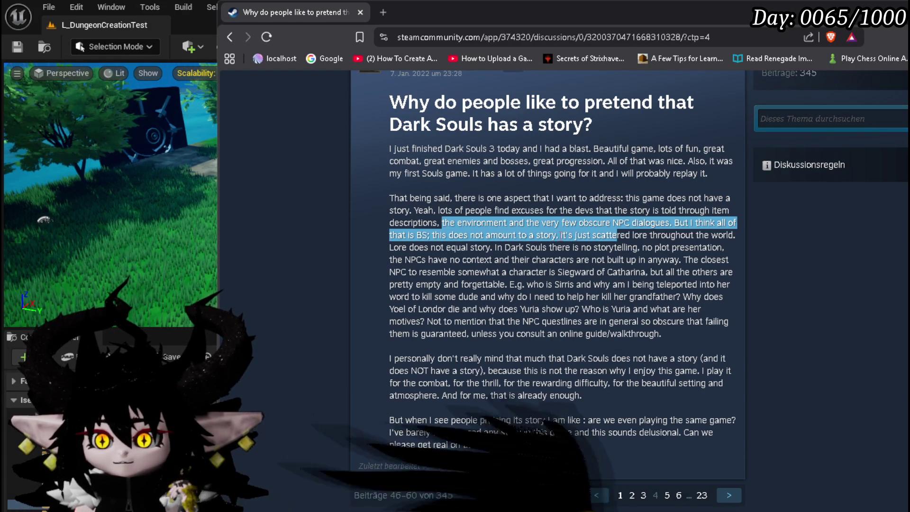
# Step: Highlight the phrase 'this does not amount to a story' in the post, then return to Unreal
pyautogui.click(559, 235)
pyautogui.moveTo(559, 234); pyautogui.dragTo(432, 233)
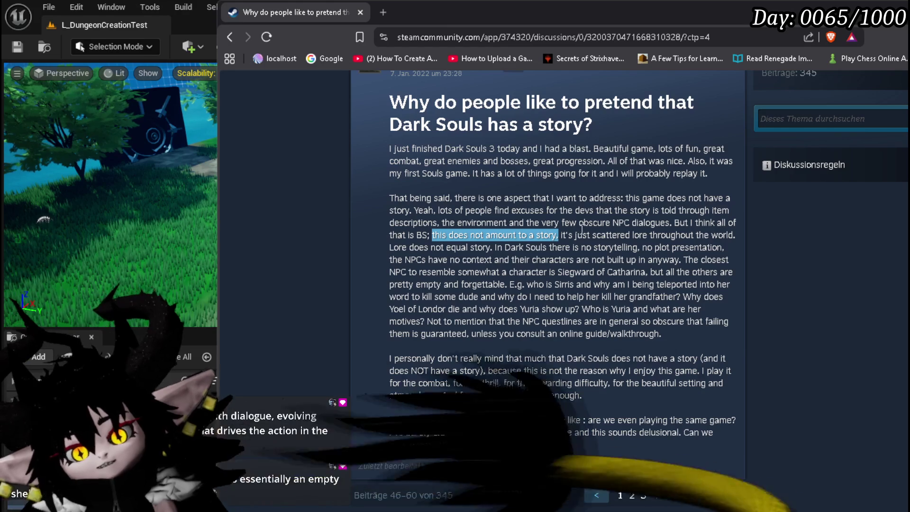
pyautogui.click(171, 56)
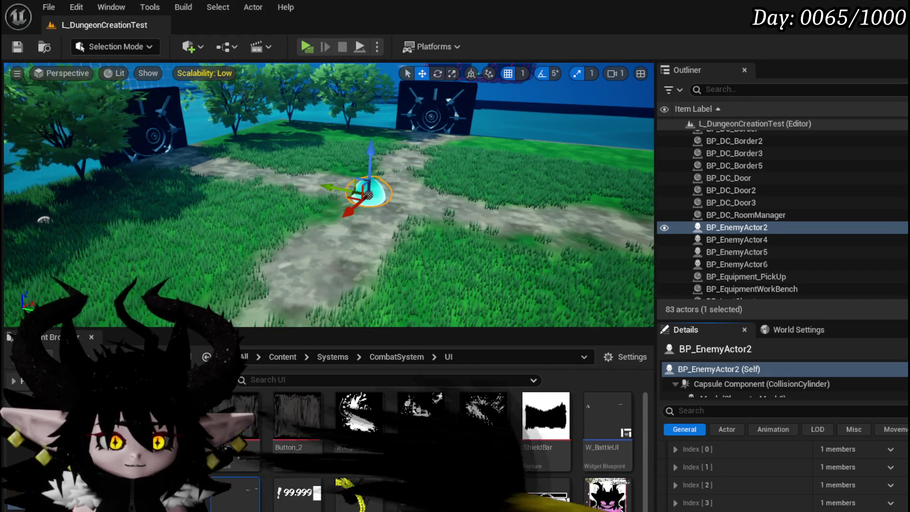
# Step: Read the Angel's Egg article's Plot section, then swing the Unreal viewport toward the wall, door and water
pyautogui.hotkey('alt', 'Tab')
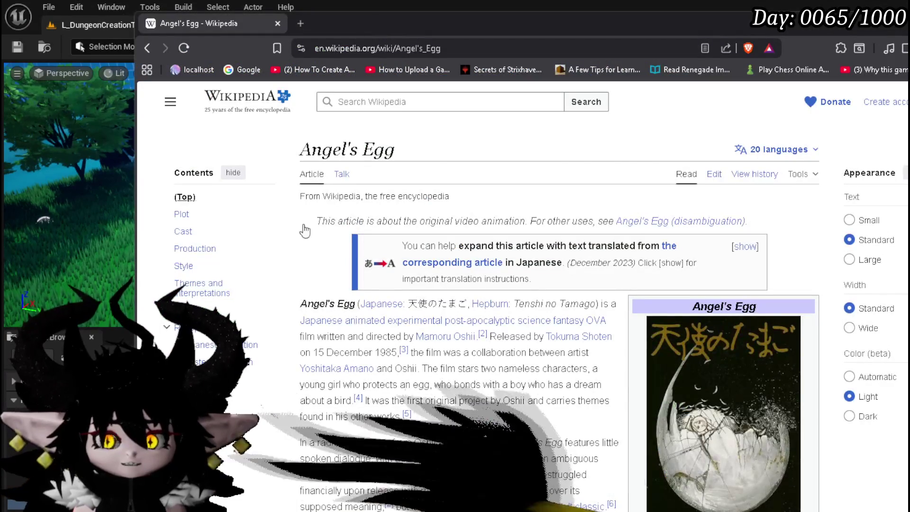
pyautogui.scroll(-1, 285, 237)
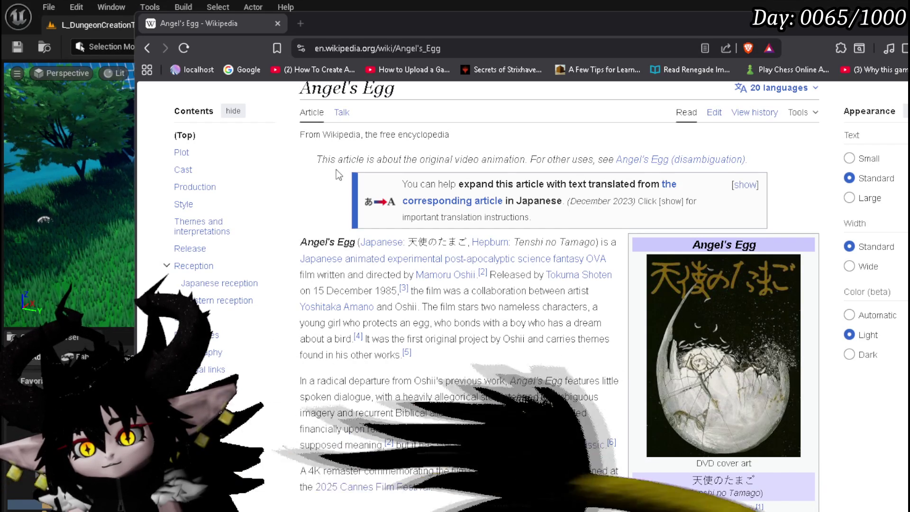
pyautogui.scroll(-3, 336, 169)
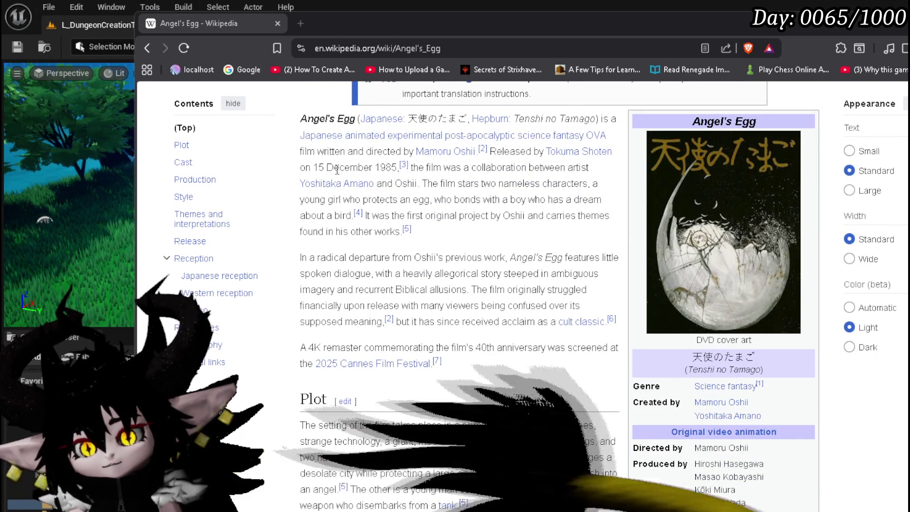
pyautogui.scroll(-2, 337, 170)
pyautogui.doubleClick(313, 338)
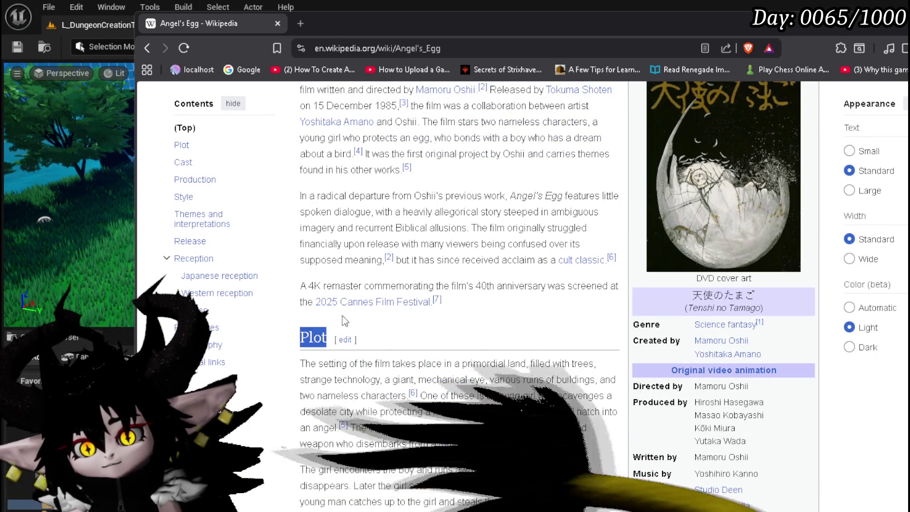
pyautogui.scroll(-2, 314, 338)
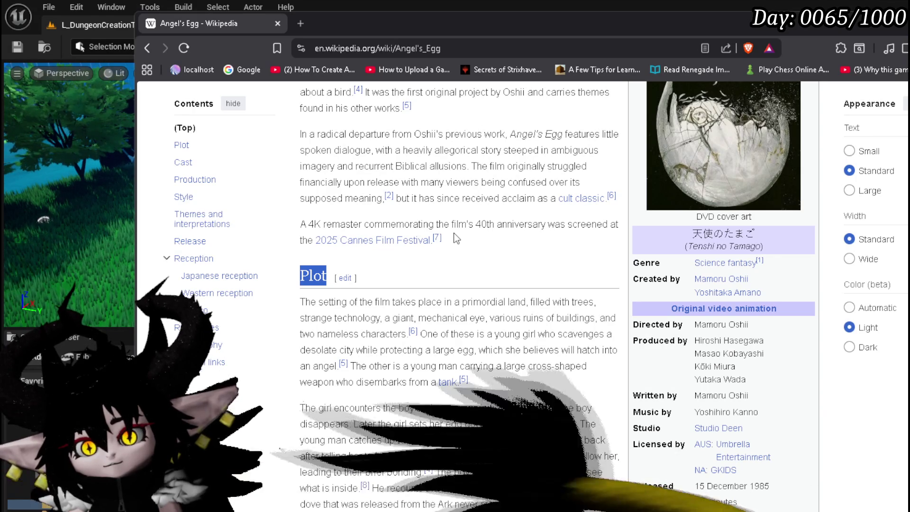
pyautogui.scroll(-4, 453, 232)
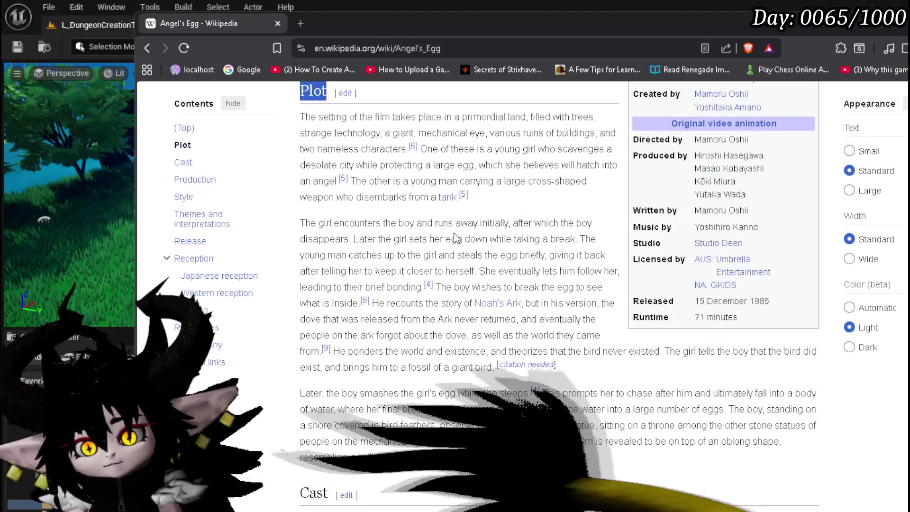
pyautogui.scroll(-3, 453, 232)
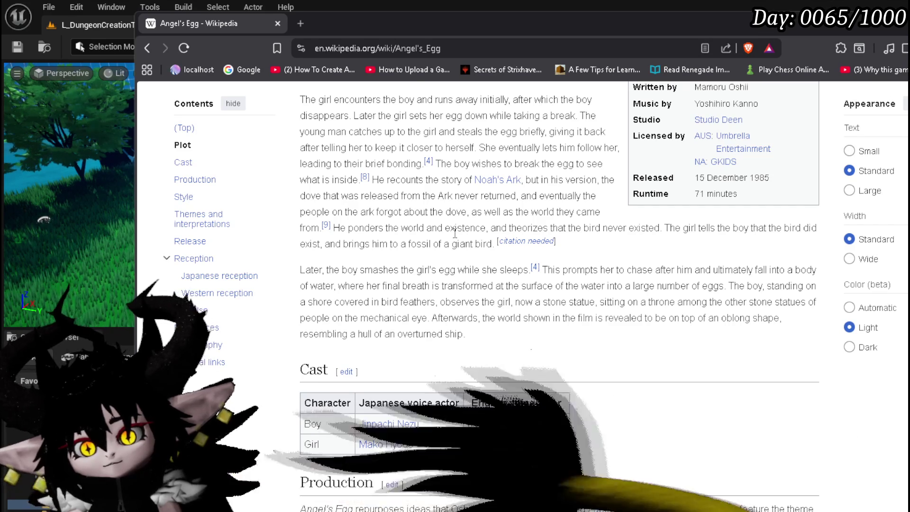
pyautogui.scroll(7, 454, 232)
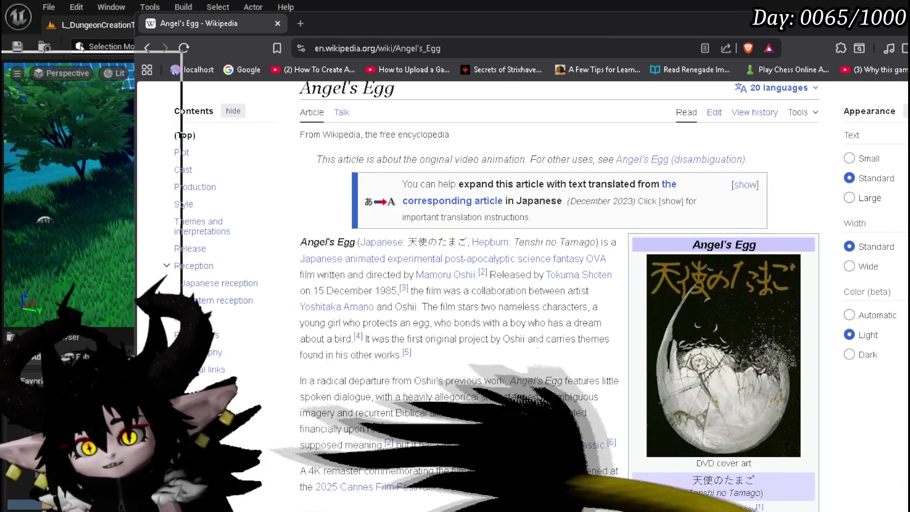
pyautogui.hotkey('alt', 'Tab')
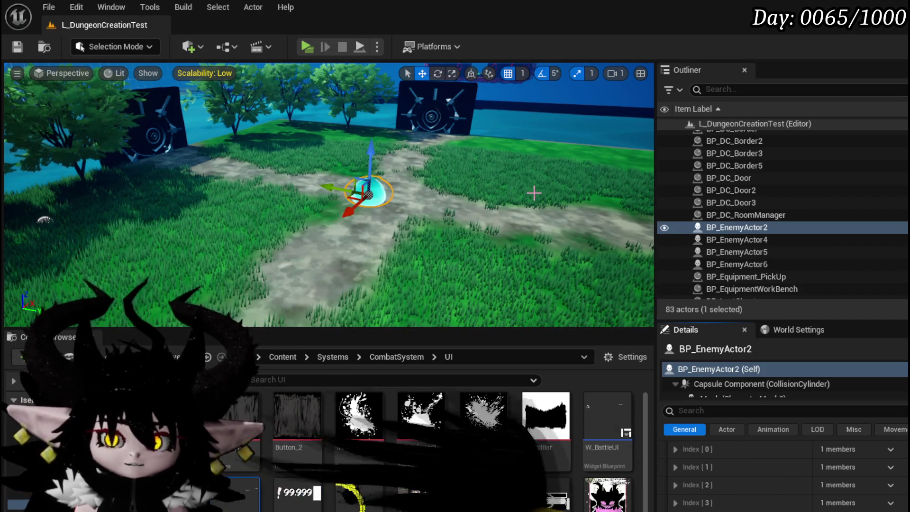
pyautogui.moveTo(534, 192)
pyautogui.mouseDown()
pyautogui.moveTo(504, 237)
pyautogui.moveTo(517, 201)
pyautogui.moveTo(398, 208)
pyautogui.moveTo(388, 204)
pyautogui.moveTo(390, 182)
pyautogui.moveTo(412, 183)
pyautogui.moveTo(388, 134)
pyautogui.mouseUp()
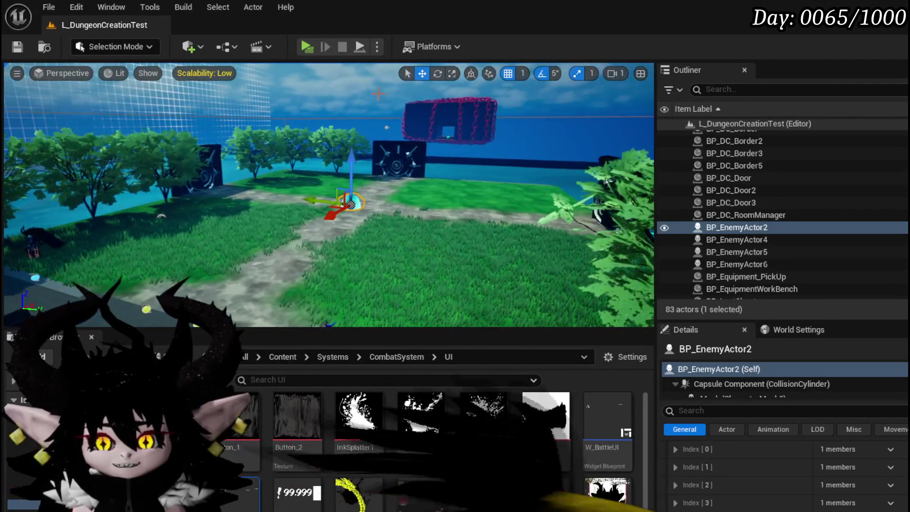
# Step: Save the L_DungeonCreationTest level with Ctrl+S and the toolbar Save button
pyautogui.hotkey('ctrl', 's')
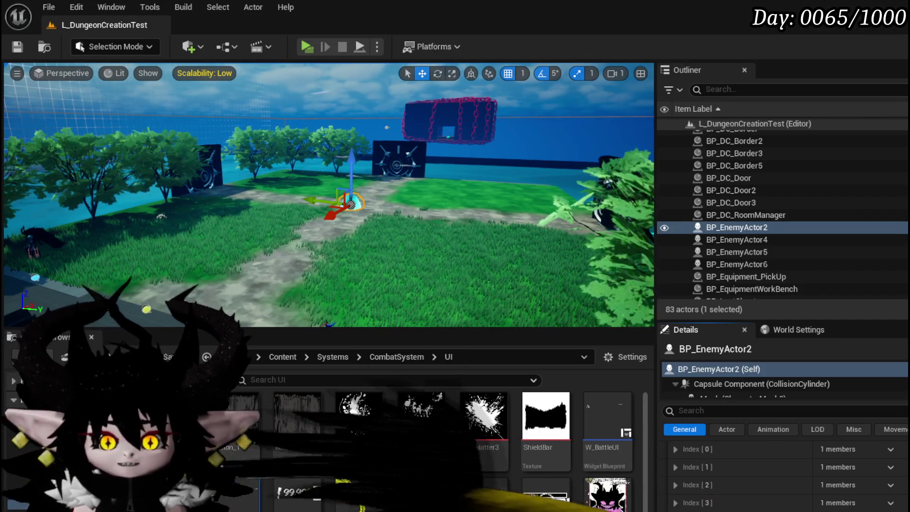
pyautogui.click(17, 46)
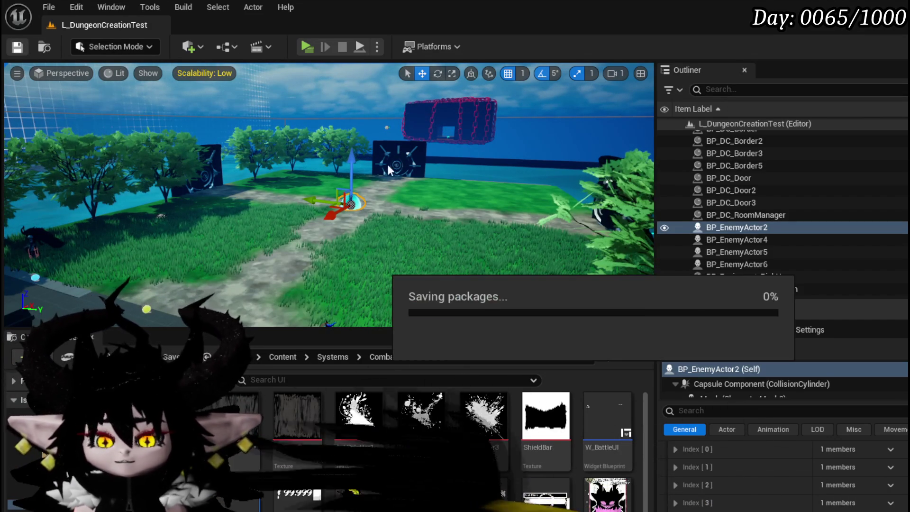
# Step: Fly the viewport camera back for a wider view, then move in over the path crossing
pyautogui.moveTo(413, 180); pyautogui.dragTo(334, 177)
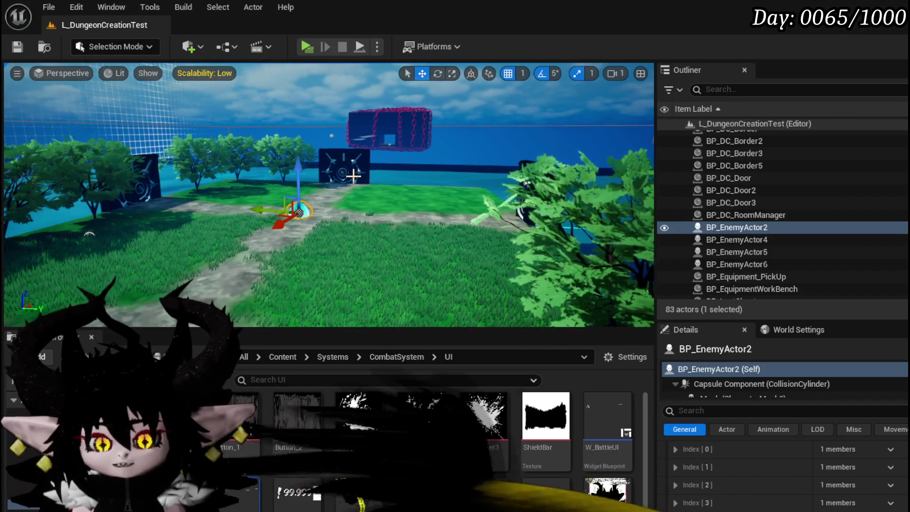
pyautogui.moveTo(353, 176)
pyautogui.mouseDown()
pyautogui.moveTo(337, 165)
pyautogui.moveTo(364, 160)
pyautogui.moveTo(353, 154)
pyautogui.moveTo(377, 162)
pyautogui.moveTo(322, 158)
pyautogui.moveTo(381, 193)
pyautogui.moveTo(299, 209)
pyautogui.moveTo(298, 221)
pyautogui.moveTo(332, 190)
pyautogui.mouseUp()
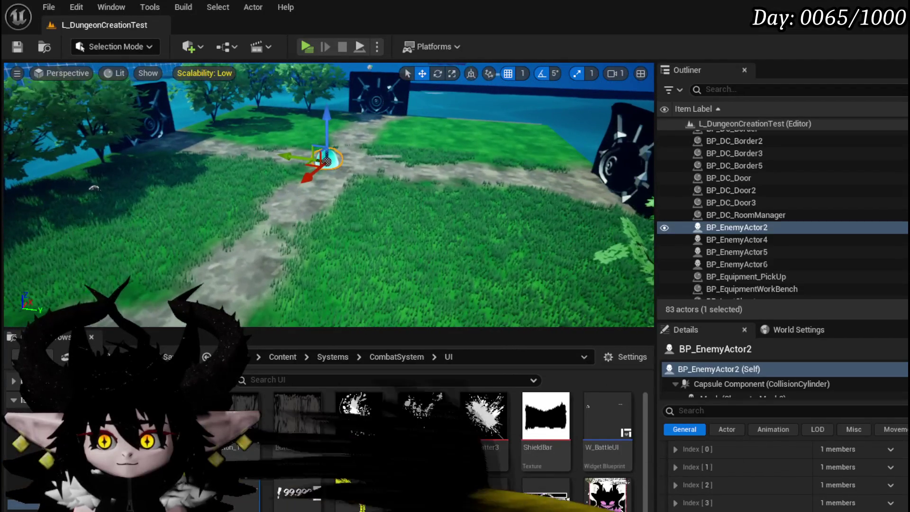
# Step: Save the level with BP_EnemyActor2 in view at the grassy path crossing
pyautogui.hotkey('ctrl', 's')
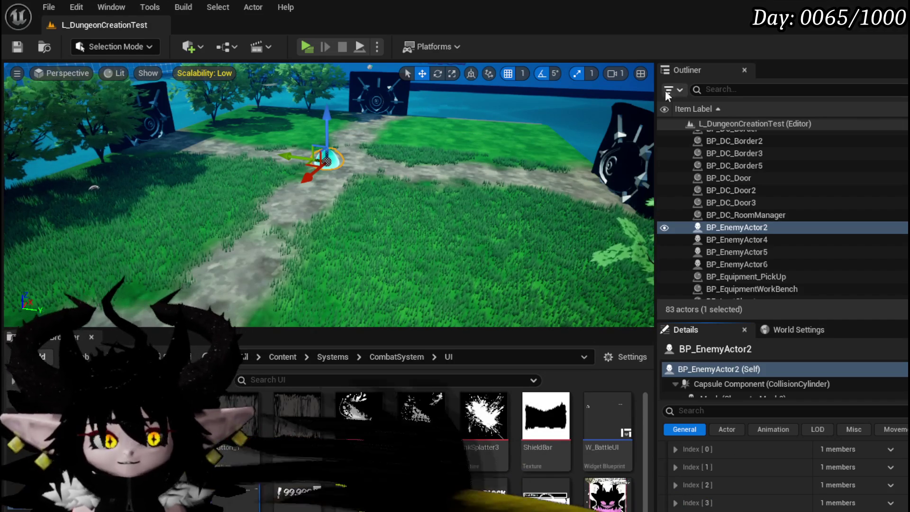
# Step: Save the level from the toolbar and scroll the Content Browser down toward WP_Card
pyautogui.click(21, 46)
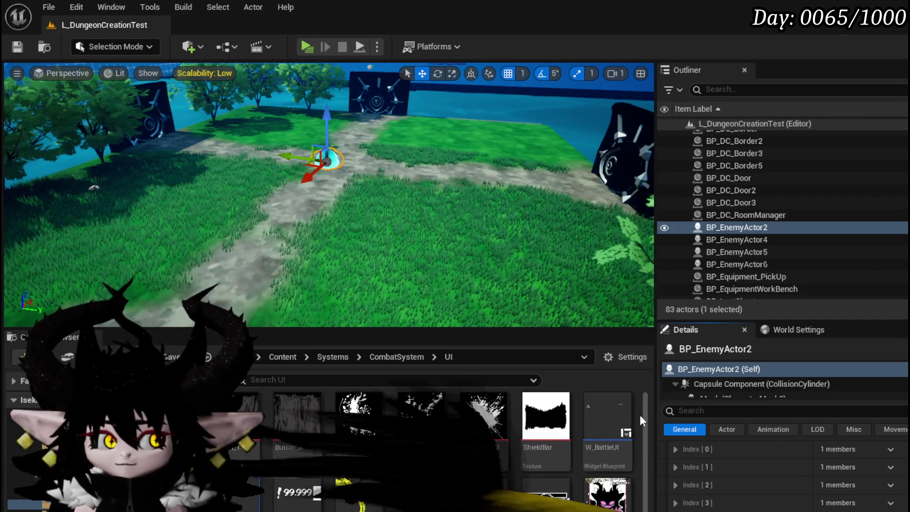
pyautogui.scroll(-2, 644, 428)
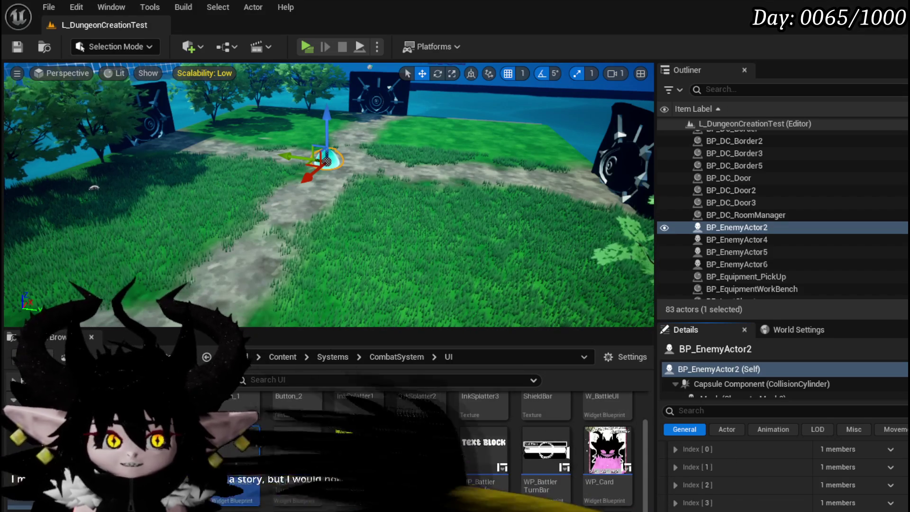
pyautogui.scroll(-3, 505, 229)
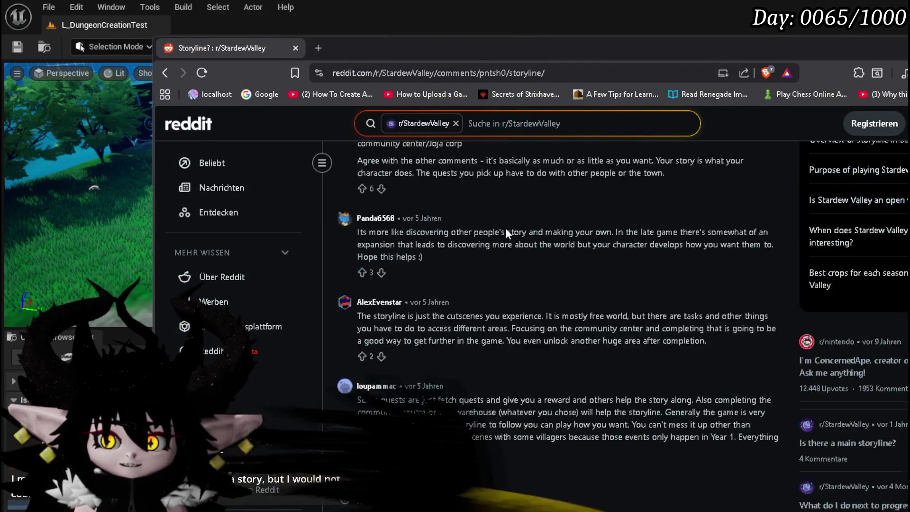
# Step: Scroll back up through the r/StardewValley 'Storyline?' thread comments
pyautogui.scroll(3, 662, 204)
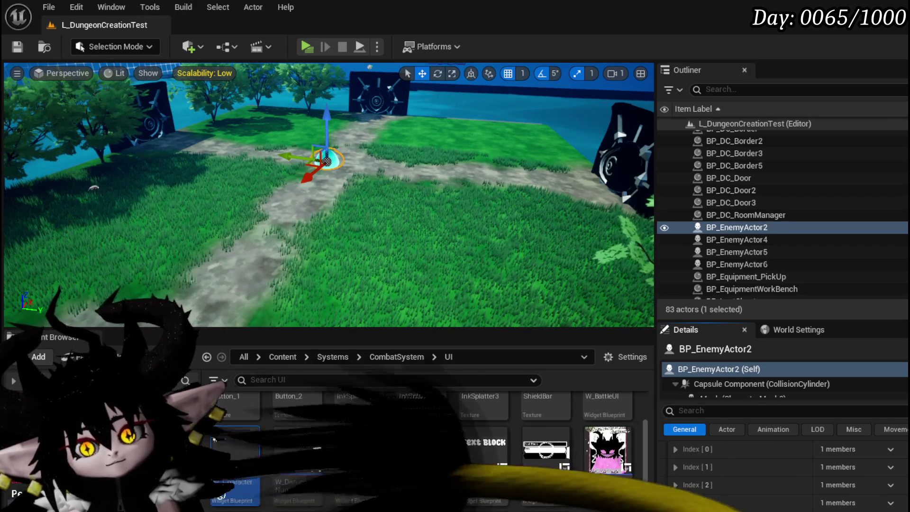
# Step: Inspect Index [0] of BP_EnemyActor2's 5-element Encounter array and save the level
pyautogui.scroll(-5, 762, 483)
pyautogui.scroll(5, 720, 465)
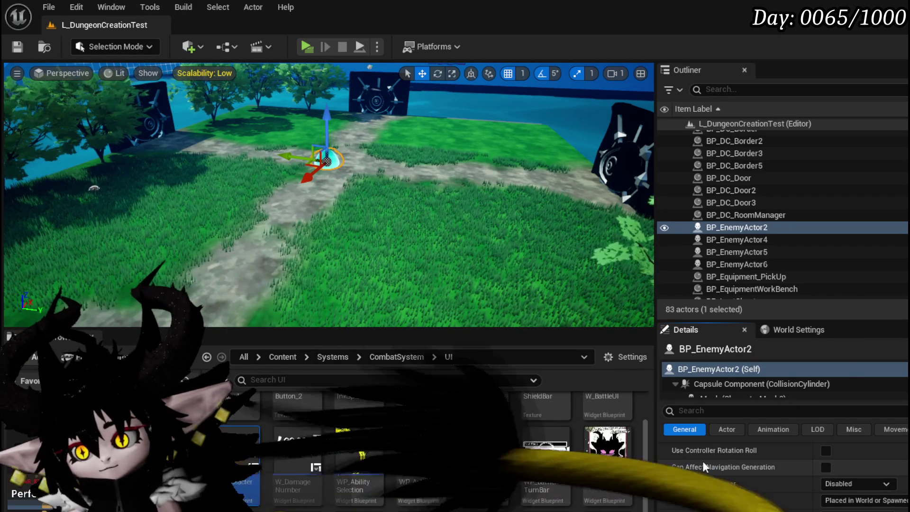
pyautogui.scroll(5, 769, 467)
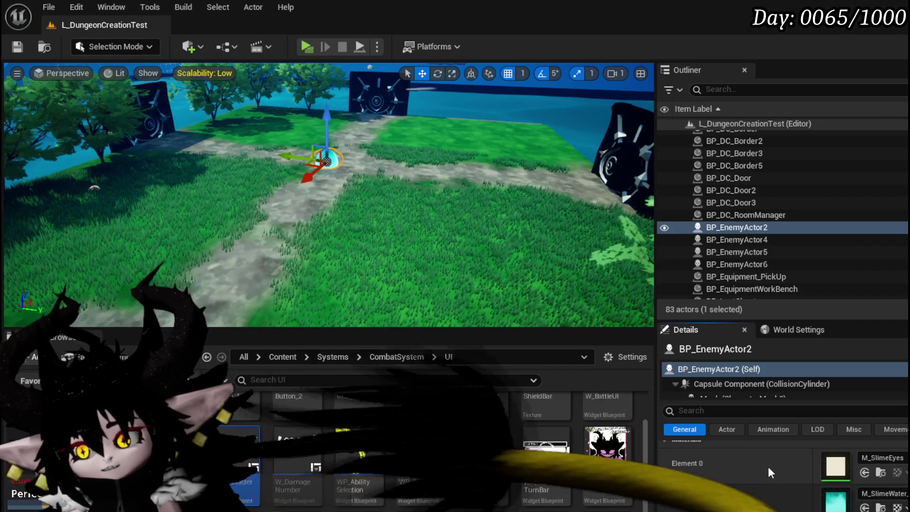
pyautogui.scroll(-8, 739, 462)
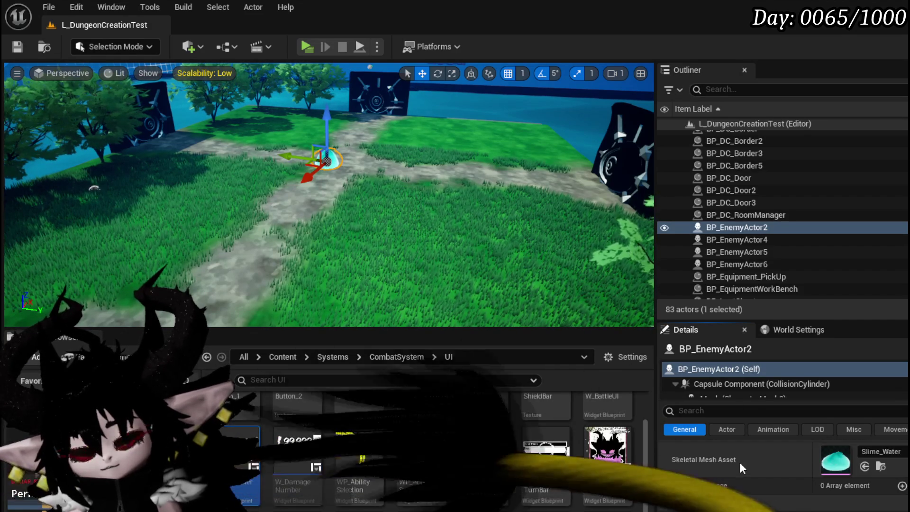
pyautogui.scroll(-6, 738, 460)
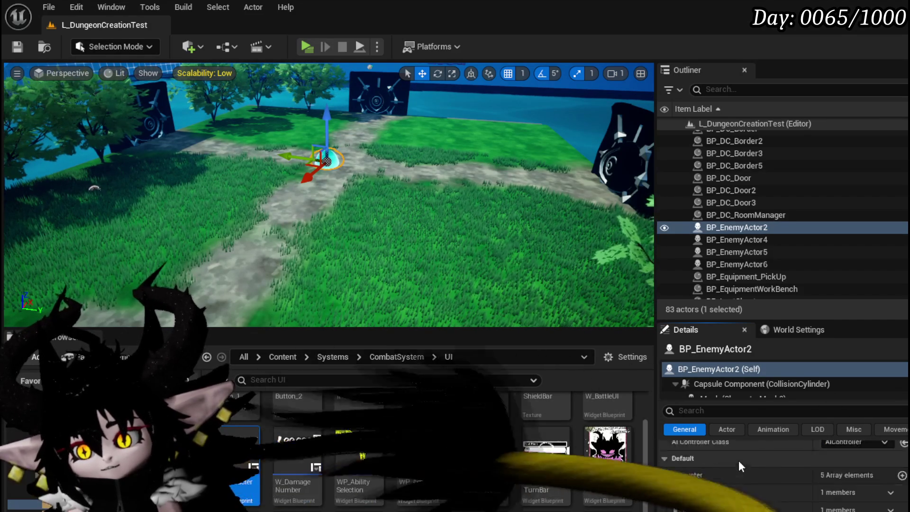
pyautogui.click(676, 472)
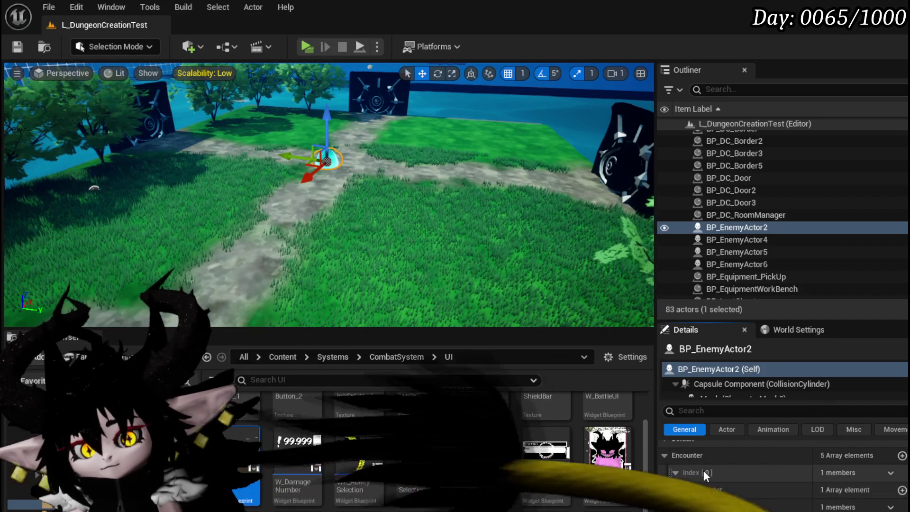
pyautogui.click(12, 49)
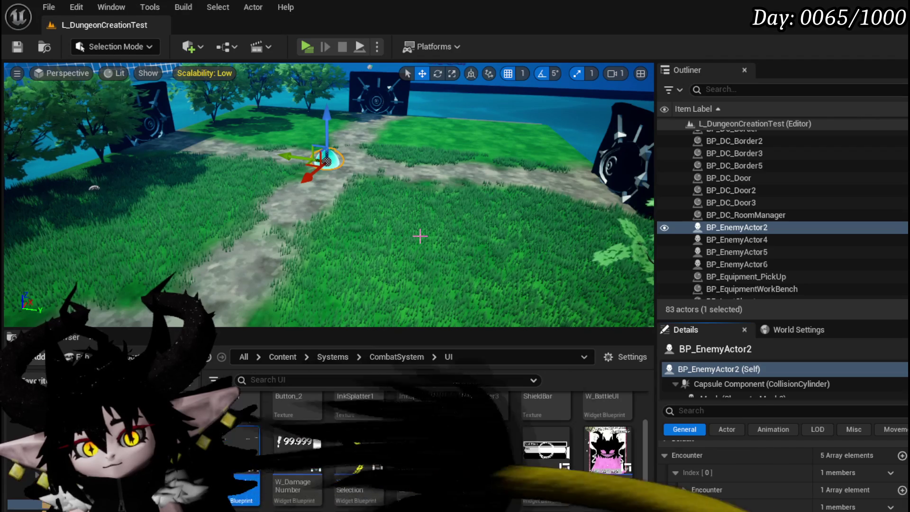
pyautogui.click(682, 472)
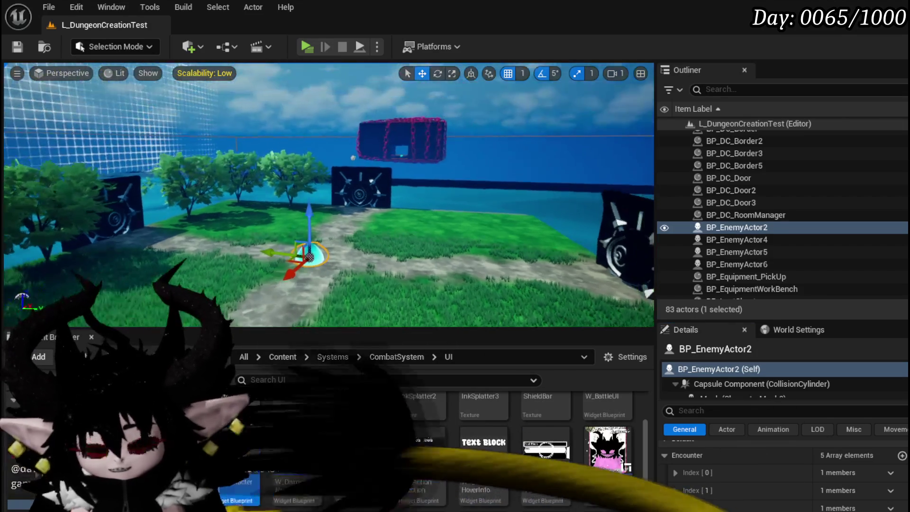
# Step: Frame BP_EnemyActor2 and save L_DungeonCreationTest with all modified packages
pyautogui.moveTo(403, 235)
pyautogui.mouseDown()
pyautogui.moveTo(474, 199)
pyautogui.moveTo(474, 228)
pyautogui.moveTo(464, 232)
pyautogui.mouseUp()
pyautogui.press('f')
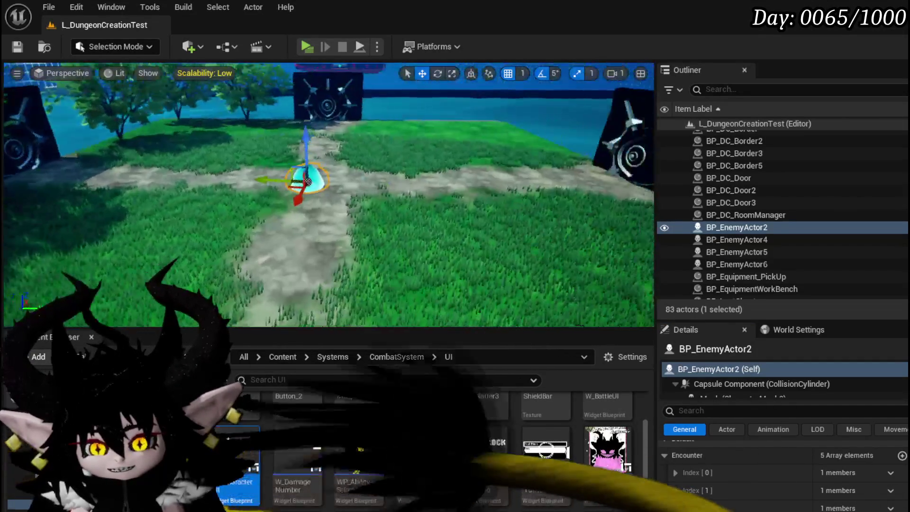
pyautogui.hotkey('ctrl', 's')
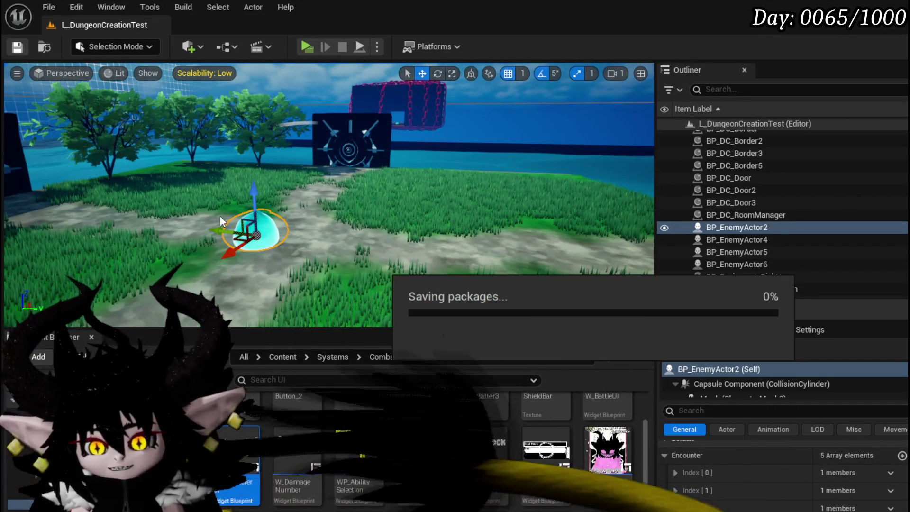
pyautogui.moveTo(644, 437)
pyautogui.mouseDown()
pyautogui.moveTo(642, 412)
pyautogui.moveTo(644, 488)
pyautogui.moveTo(634, 507)
pyautogui.mouseUp()
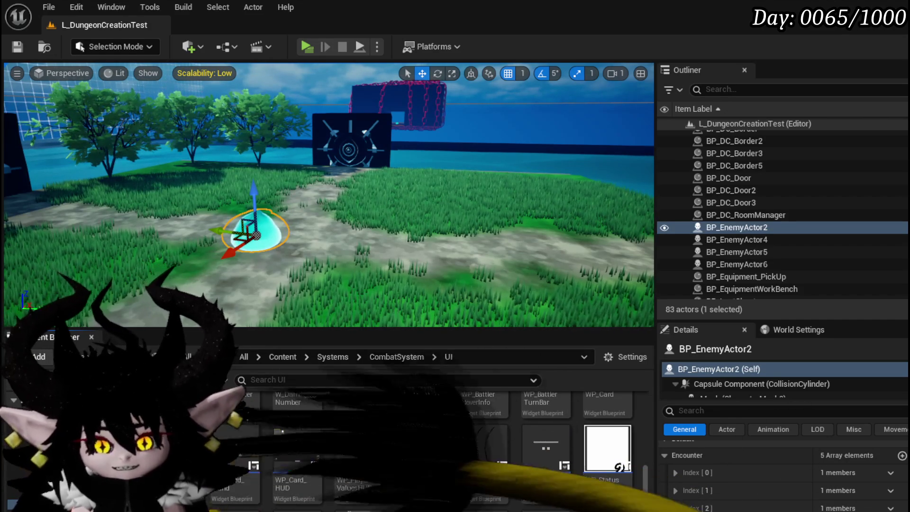
pyautogui.hotkey('ctrl', 's')
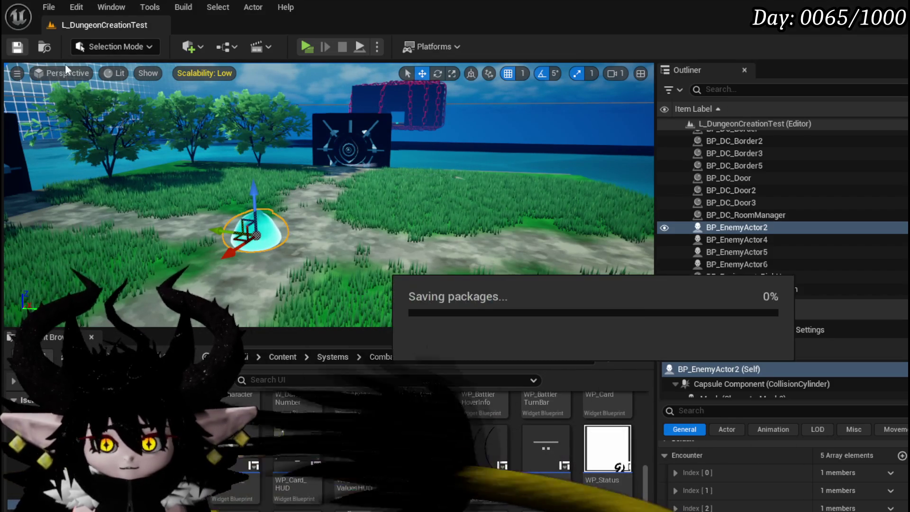
pyautogui.hotkey('ctrl', 's')
pyautogui.moveTo(403, 219)
pyautogui.mouseDown()
pyautogui.moveTo(396, 275)
pyautogui.moveTo(409, 104)
pyautogui.moveTo(402, 218)
pyautogui.mouseUp()
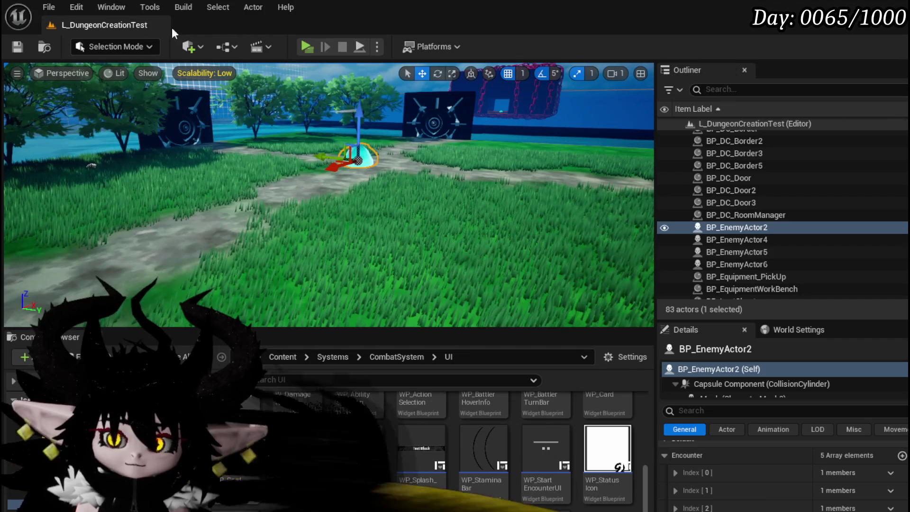
# Step: Save the level again and show the CombatSystem Object folder's blueprints
pyautogui.hotkey('ctrl', 's')
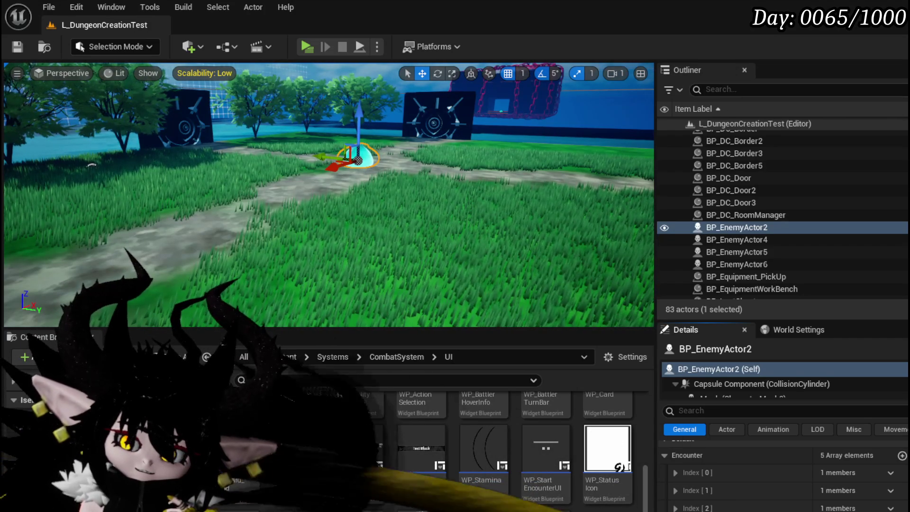
pyautogui.click(28, 416)
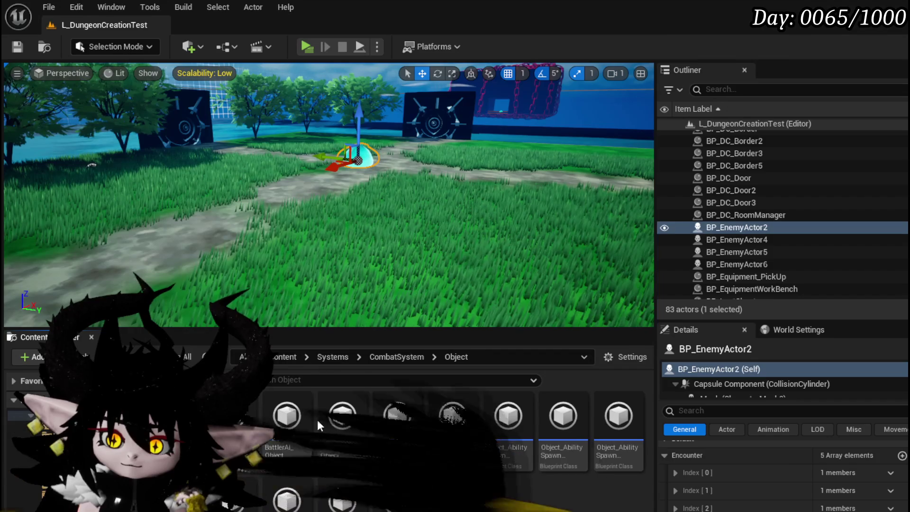
# Step: Open Encounter_Object and browse its Enemy, Victory Screen and Damage function groups
pyautogui.doubleClick(343, 417)
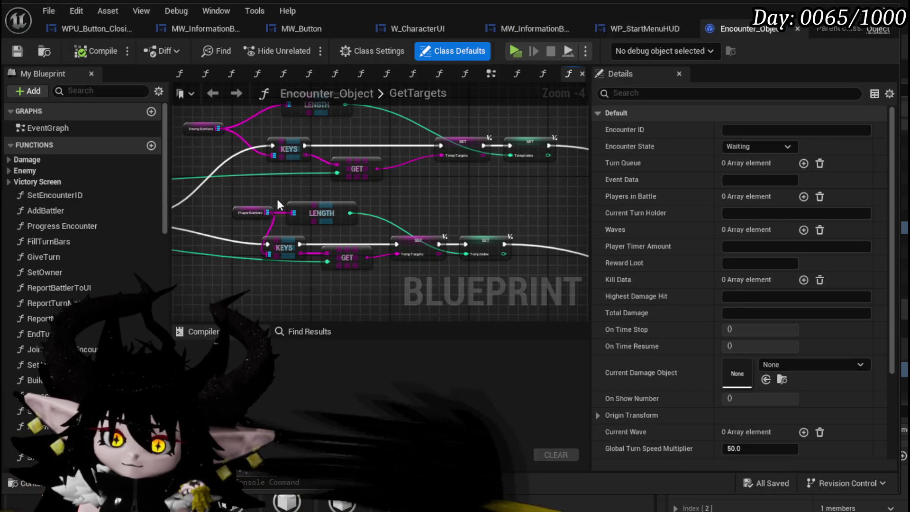
pyautogui.moveTo(416, 196)
pyautogui.mouseDown()
pyautogui.moveTo(319, 180)
pyautogui.moveTo(333, 188)
pyautogui.moveTo(352, 148)
pyautogui.mouseUp()
pyautogui.scroll(-3, 331, 179)
pyautogui.scroll(1, 349, 234)
pyautogui.scroll(4, 350, 237)
pyautogui.scroll(-2, 350, 213)
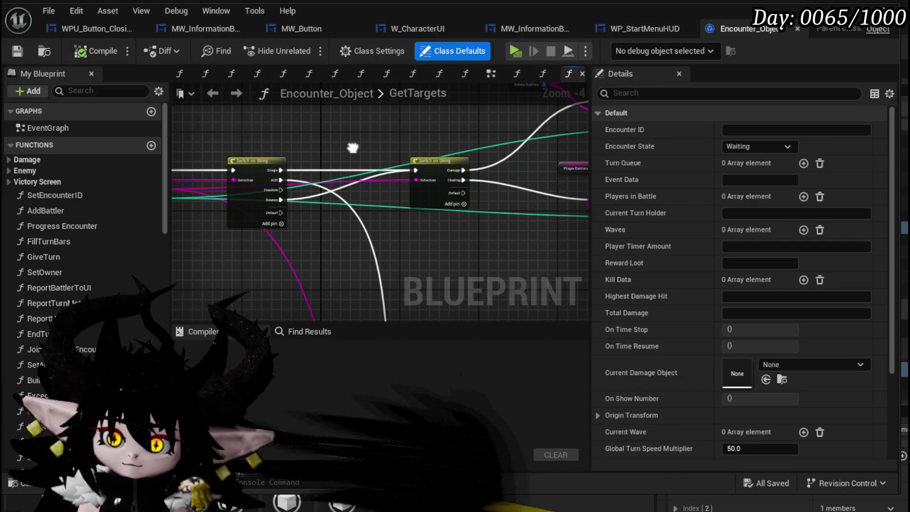
pyautogui.click(8, 170)
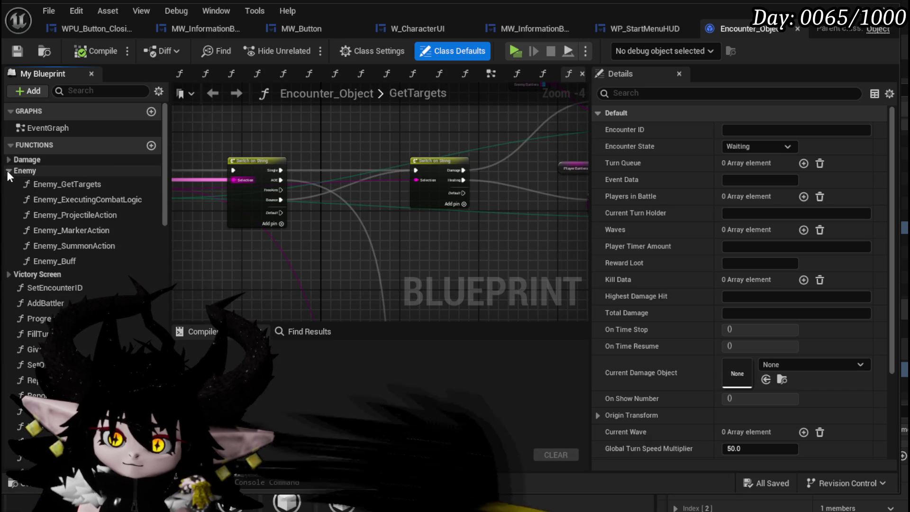
pyautogui.click(8, 274)
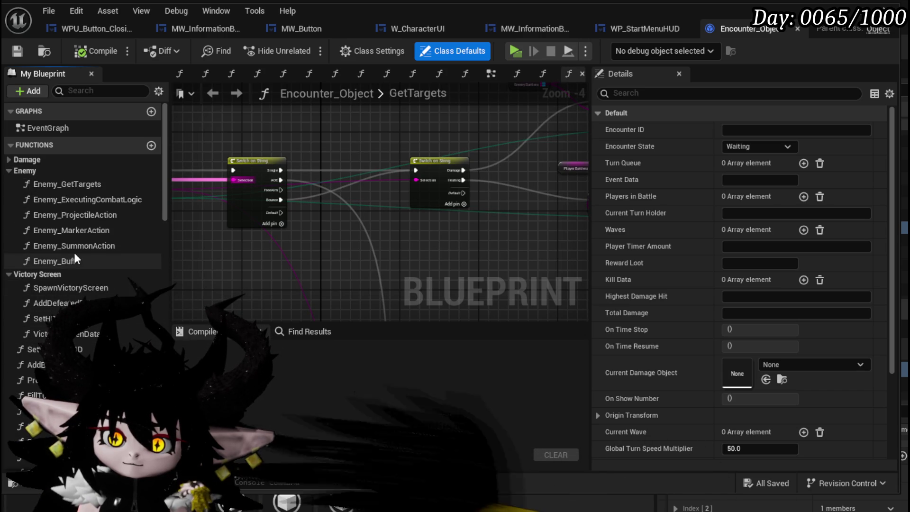
pyautogui.click(8, 171)
pyautogui.click(9, 160)
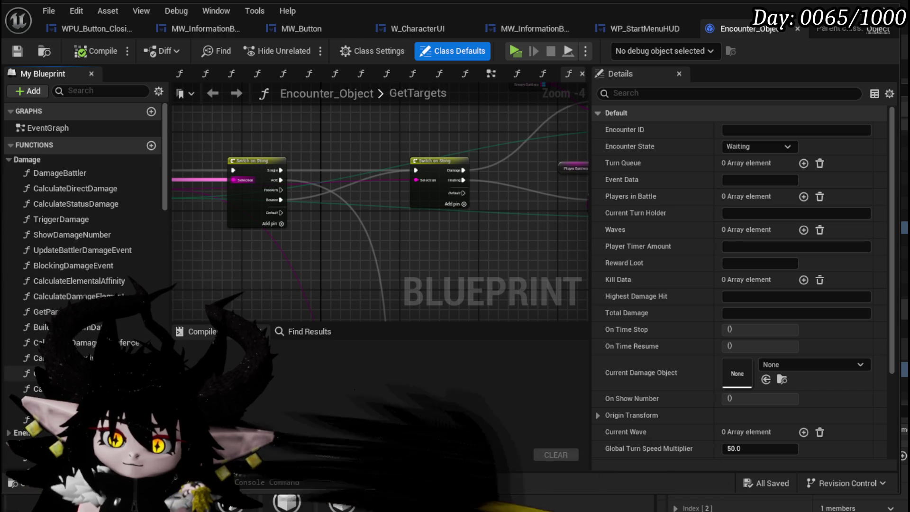
# Step: Follow DamageBattler into DeathEvent and on into the EndCombatEvent graph
pyautogui.click(49, 175)
pyautogui.doubleClick(49, 175)
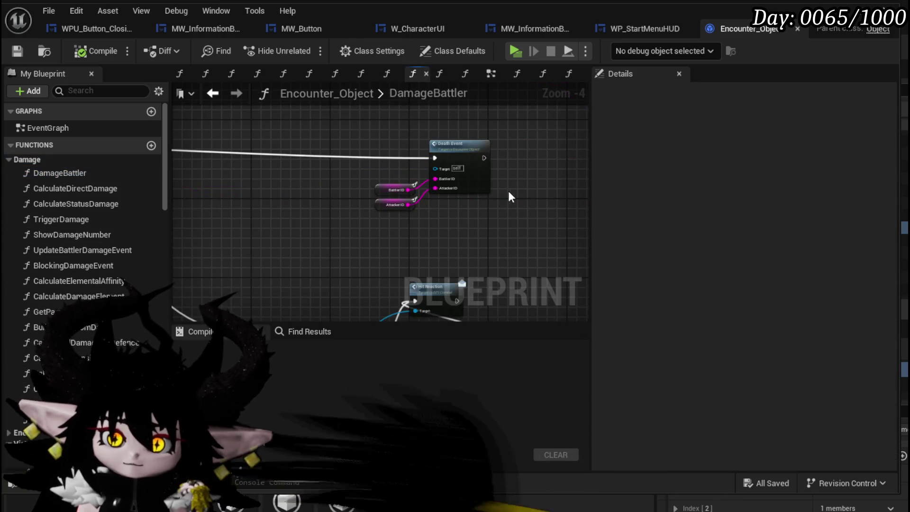
pyautogui.doubleClick(474, 153)
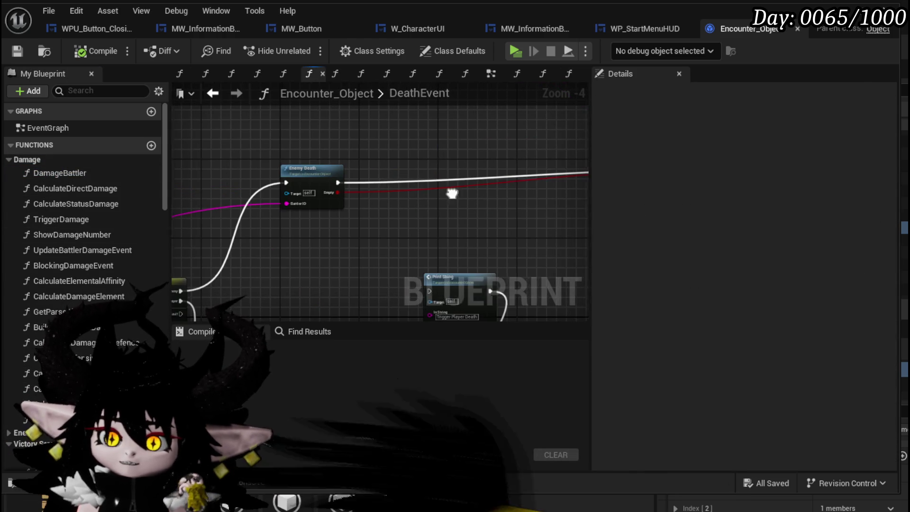
pyautogui.scroll(1, 448, 209)
pyautogui.scroll(1, 391, 222)
pyautogui.doubleClick(498, 173)
# Step: Inspect EndCombatEvent's Waves and IS NOT EMPTY check nodes
pyautogui.scroll(1, 400, 168)
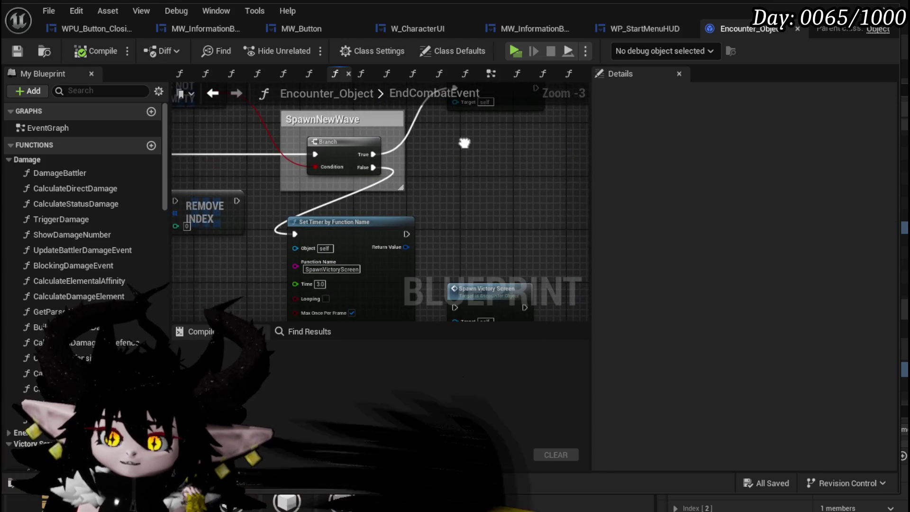
pyautogui.scroll(-2, 469, 138)
pyautogui.scroll(2, 453, 164)
pyautogui.moveTo(453, 165); pyautogui.dragTo(368, 257)
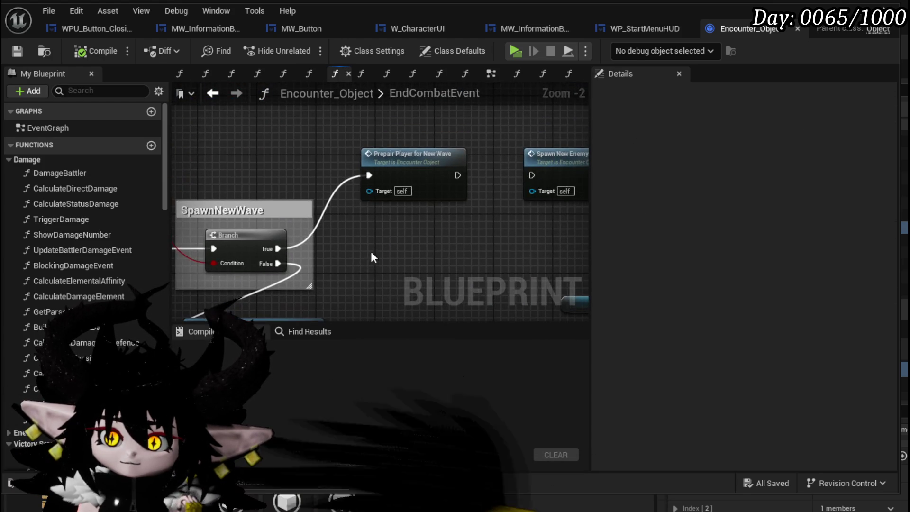
pyautogui.moveTo(424, 191)
pyautogui.mouseDown()
pyautogui.moveTo(271, 149)
pyautogui.moveTo(456, 171)
pyautogui.mouseUp()
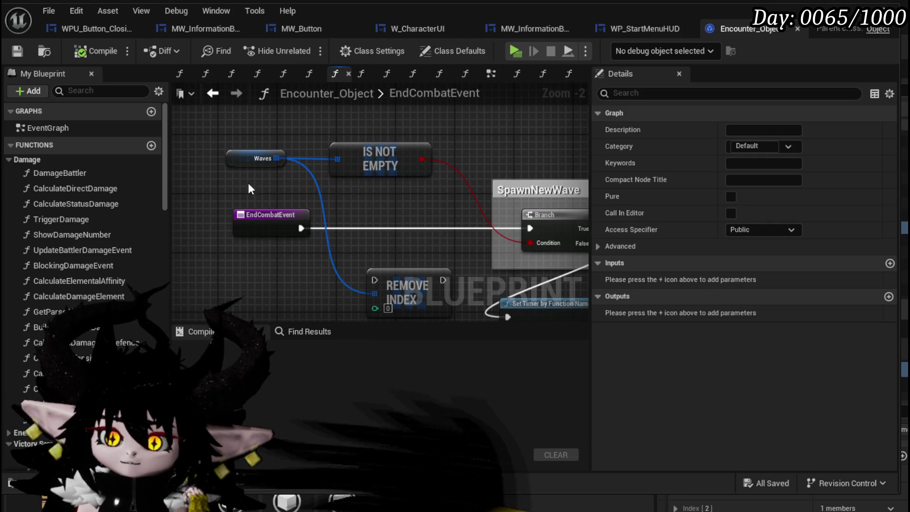
pyautogui.moveTo(248, 183); pyautogui.dragTo(339, 142)
pyautogui.click(374, 123)
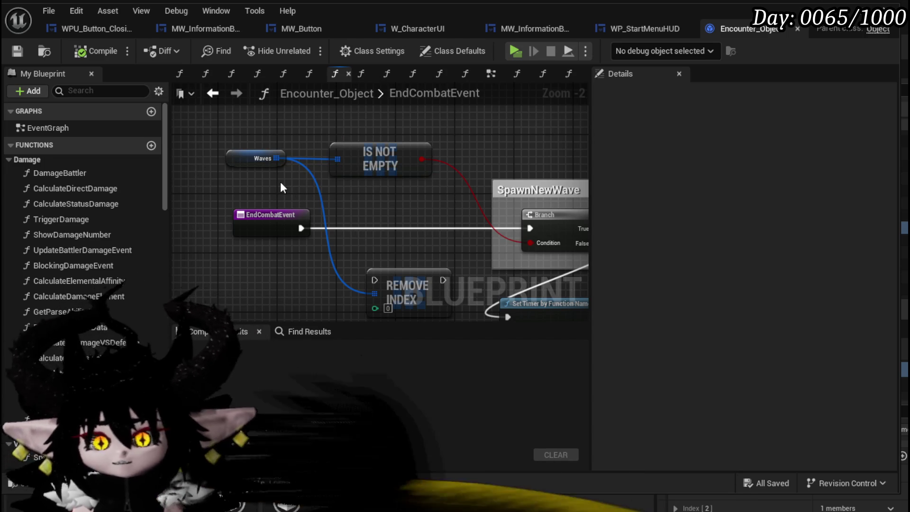
pyautogui.moveTo(382, 193)
pyautogui.mouseDown()
pyautogui.moveTo(359, 167)
pyautogui.moveTo(174, 65)
pyautogui.moveTo(153, 175)
pyautogui.moveTo(368, 176)
pyautogui.moveTo(393, 191)
pyautogui.mouseUp()
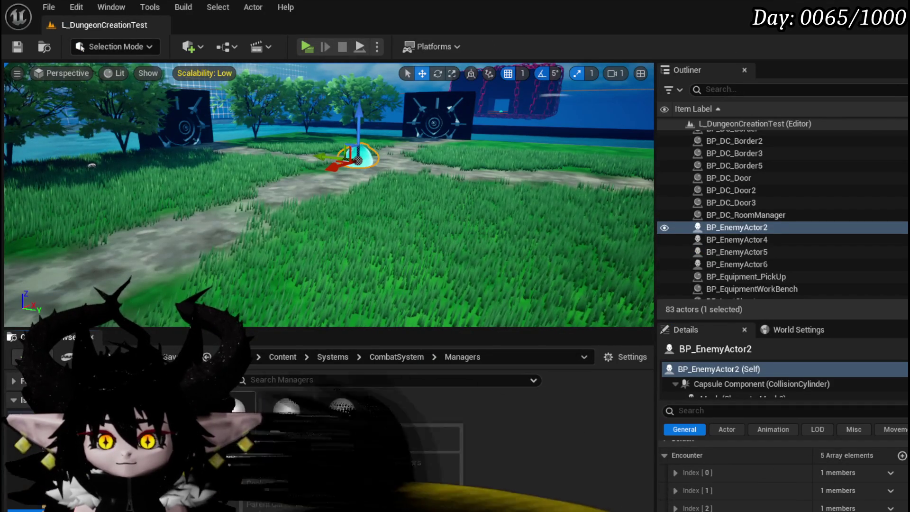
# Step: Open Combat_Manager, look over SpawnSystemAtLocation, then switch to the StartEncounter function
pyautogui.doubleClick(308, 418)
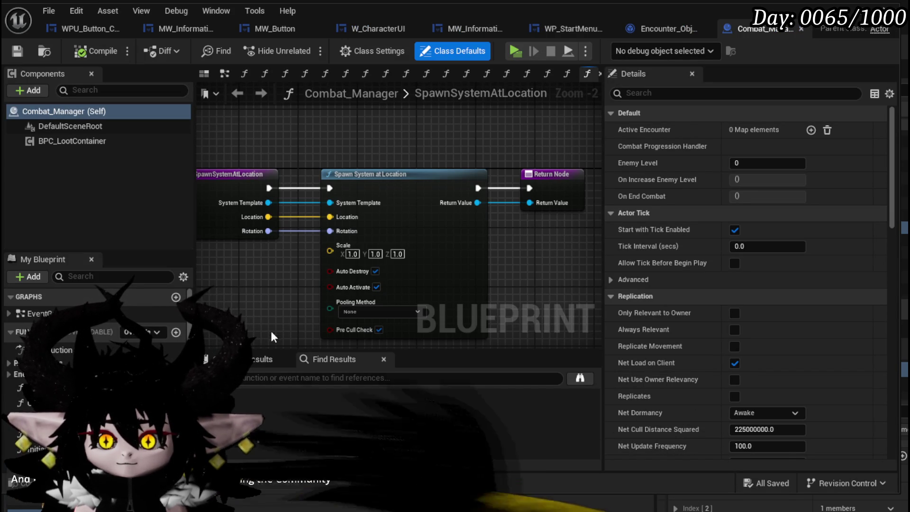
pyautogui.scroll(-2, 279, 274)
pyautogui.scroll(1, 296, 244)
pyautogui.moveTo(292, 244); pyautogui.dragTo(278, 221)
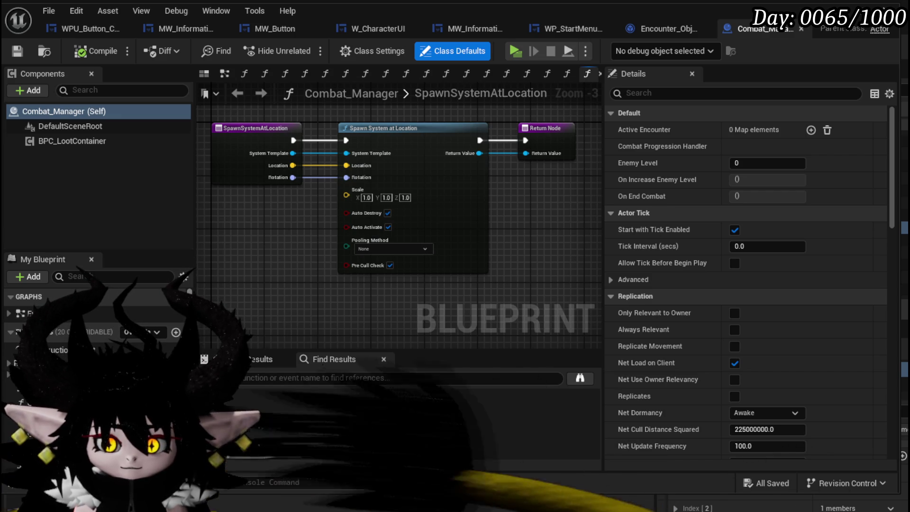
pyautogui.scroll(-1, 95, 332)
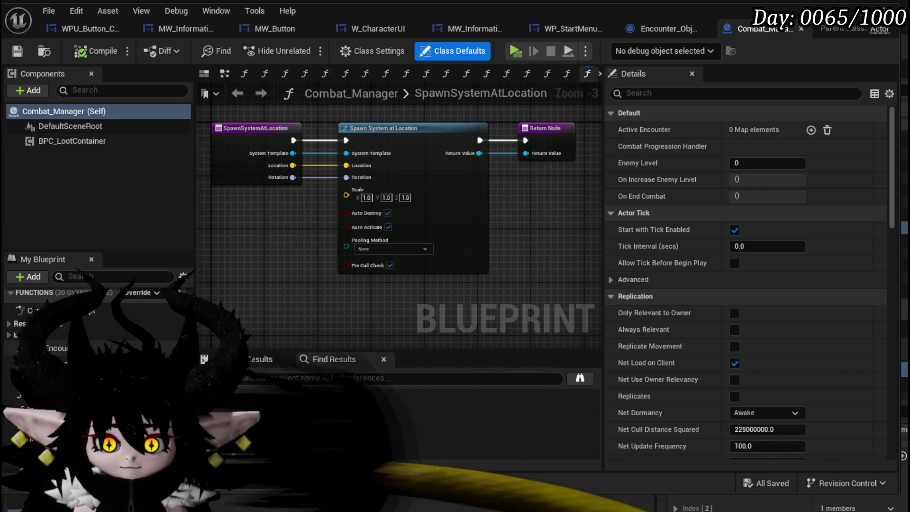
pyautogui.doubleClick(15, 335)
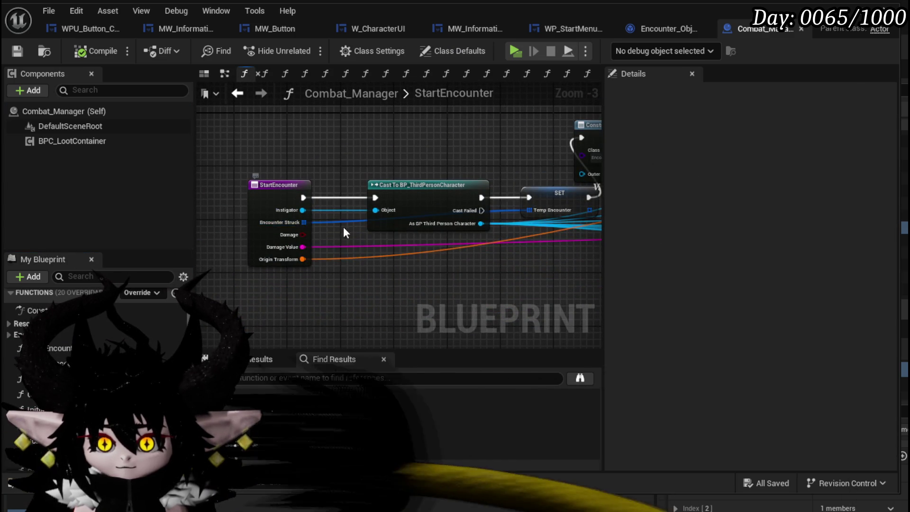
# Step: Review StartEncounter's SET Temp Encounter, Construct Encounter Object, arena spawning and For Each Loop nodes
pyautogui.scroll(2, 339, 225)
pyautogui.scroll(-2, 335, 231)
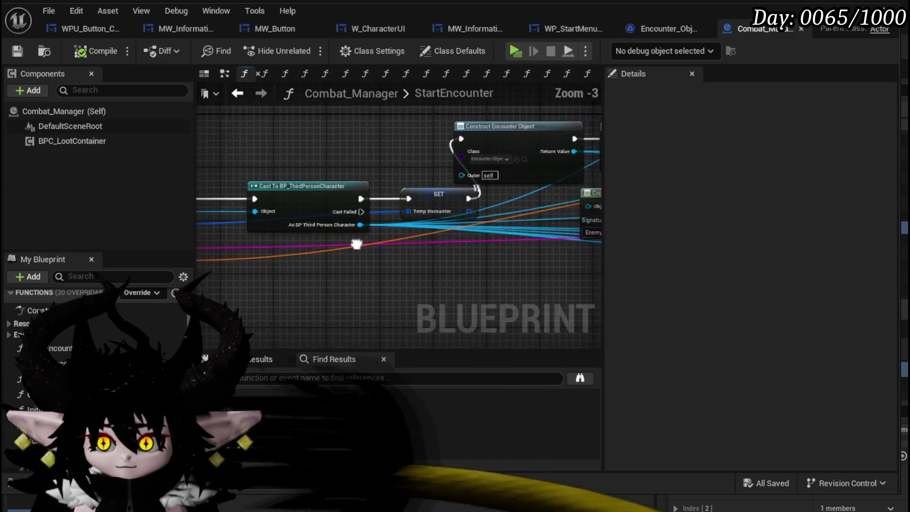
pyautogui.click(283, 200)
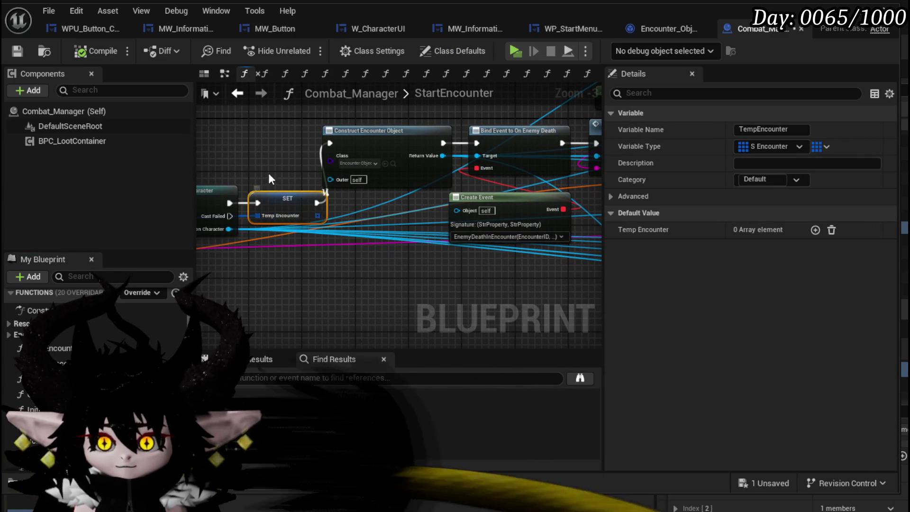
pyautogui.click(341, 175)
pyautogui.moveTo(599, 270)
pyautogui.mouseDown()
pyautogui.moveTo(476, 269)
pyautogui.moveTo(273, 241)
pyautogui.mouseUp()
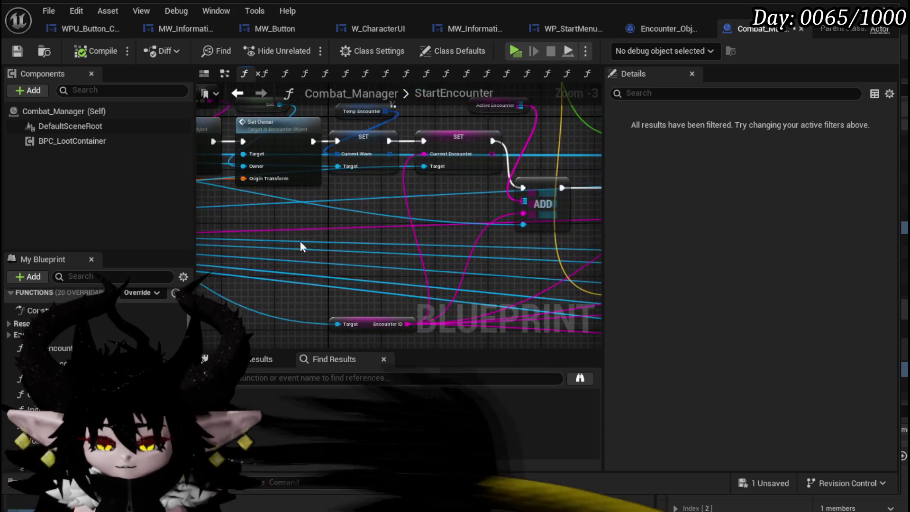
pyautogui.scroll(-2, 274, 240)
pyautogui.moveTo(534, 223)
pyautogui.mouseDown()
pyautogui.moveTo(248, 239)
pyautogui.moveTo(223, 189)
pyautogui.moveTo(258, 156)
pyautogui.moveTo(286, 246)
pyautogui.mouseUp()
pyautogui.scroll(3, 311, 126)
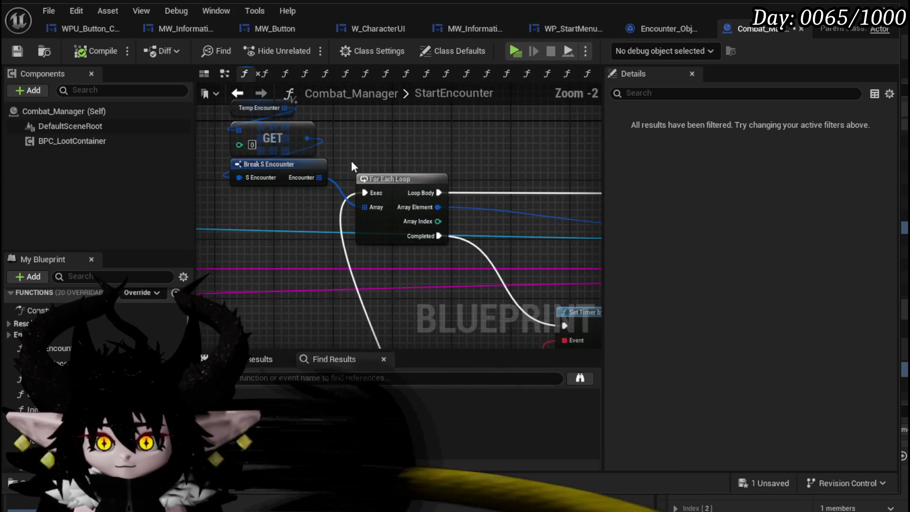
pyautogui.moveTo(423, 152)
pyautogui.mouseDown()
pyautogui.moveTo(429, 197)
pyautogui.moveTo(232, 135)
pyautogui.moveTo(313, 93)
pyautogui.moveTo(232, 88)
pyautogui.moveTo(520, 281)
pyautogui.moveTo(540, 242)
pyautogui.moveTo(531, 156)
pyautogui.moveTo(398, 90)
pyautogui.mouseUp()
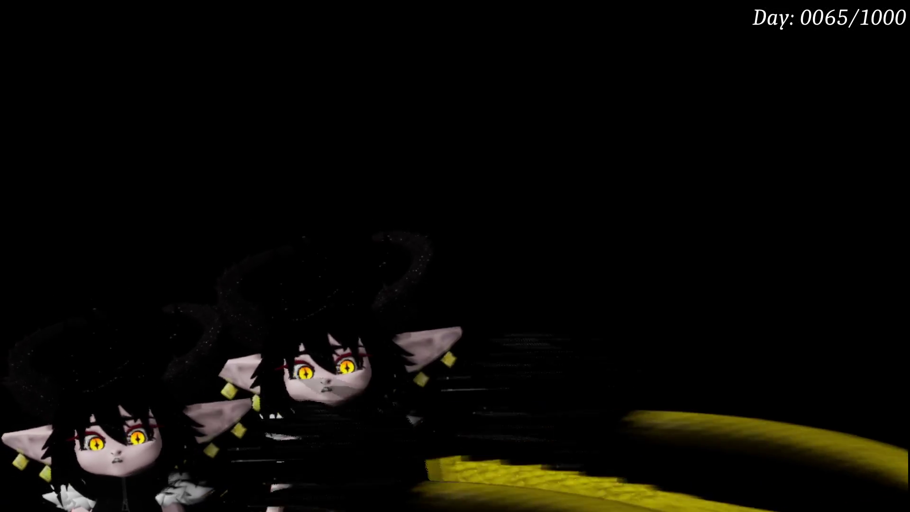
# Step: Operate controls at the screen's top-right, bringing up a full-screen avatar scene with pose options
pyautogui.click(858, 127)
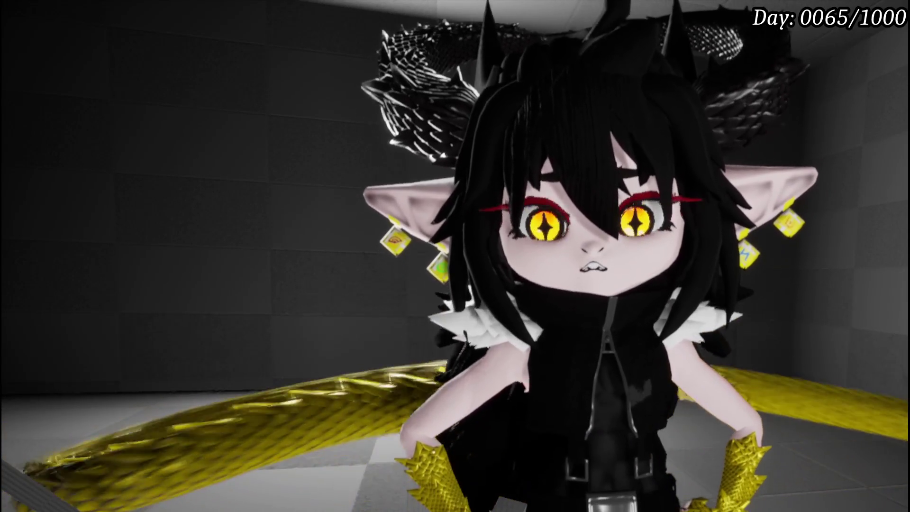
pyautogui.moveTo(866, 95)
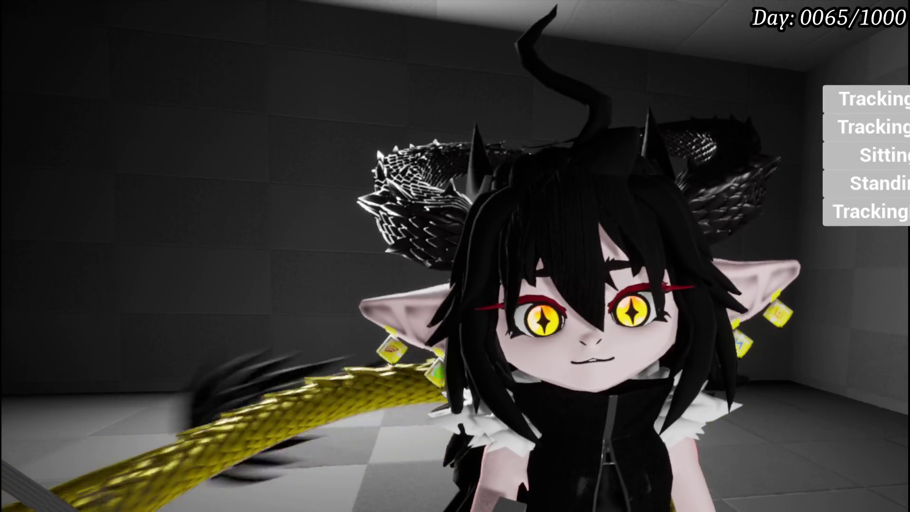
pyautogui.click(866, 99)
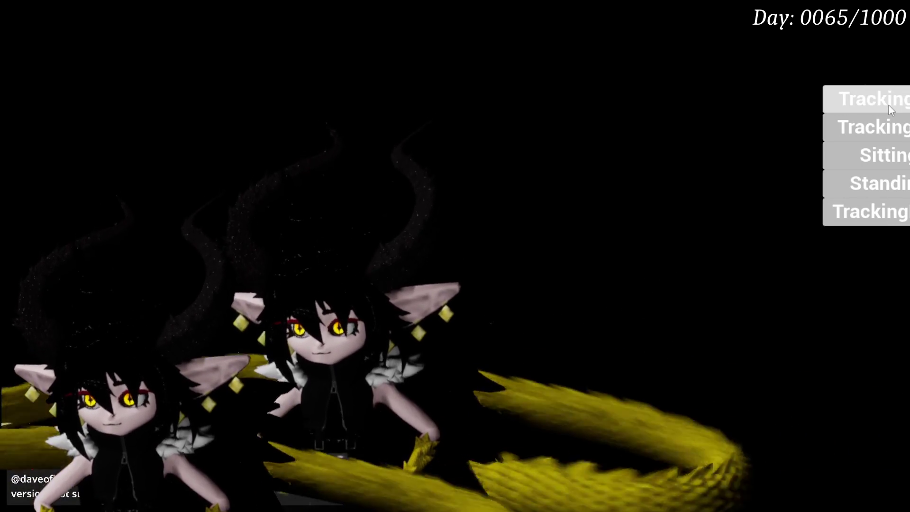
pyautogui.click(889, 109)
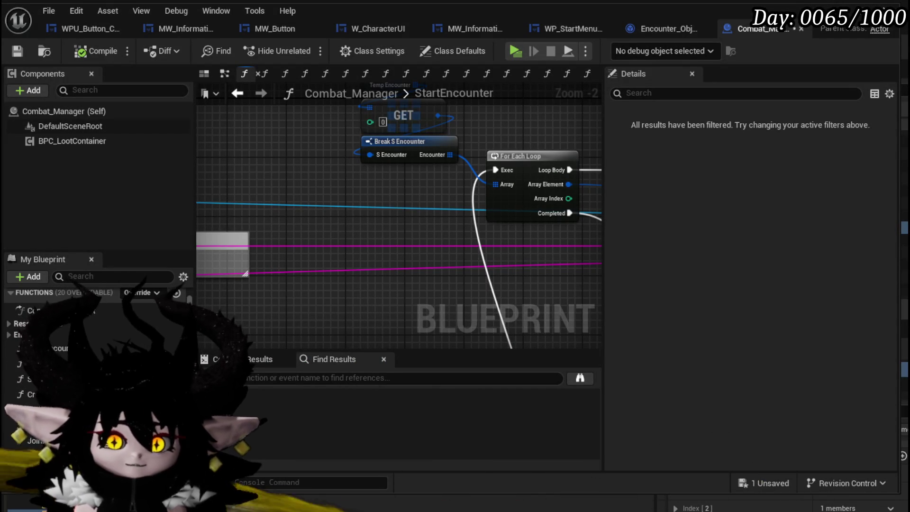
# Step: Review the Break S Encounter loop and Spawn Enemy nodes, checking TempEncounter's type
pyautogui.moveTo(397, 202); pyautogui.dragTo(350, 289)
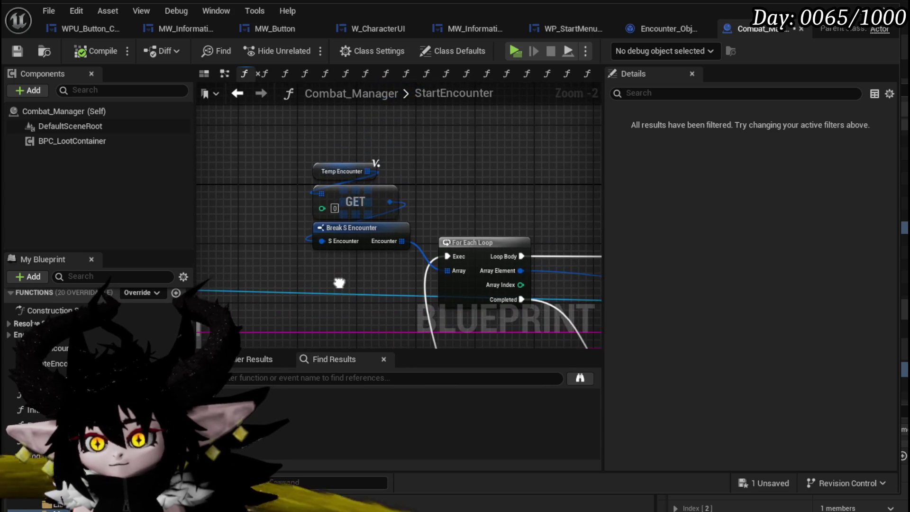
pyautogui.moveTo(446, 181); pyautogui.dragTo(339, 133)
pyautogui.scroll(-2, 353, 147)
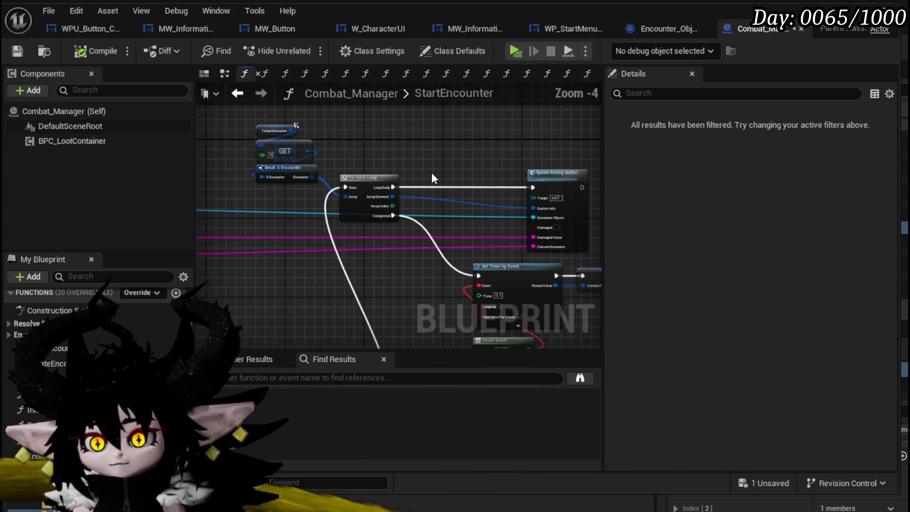
pyautogui.moveTo(449, 189)
pyautogui.mouseDown()
pyautogui.moveTo(399, 249)
pyautogui.moveTo(555, 168)
pyautogui.mouseUp()
pyautogui.scroll(-3, 342, 150)
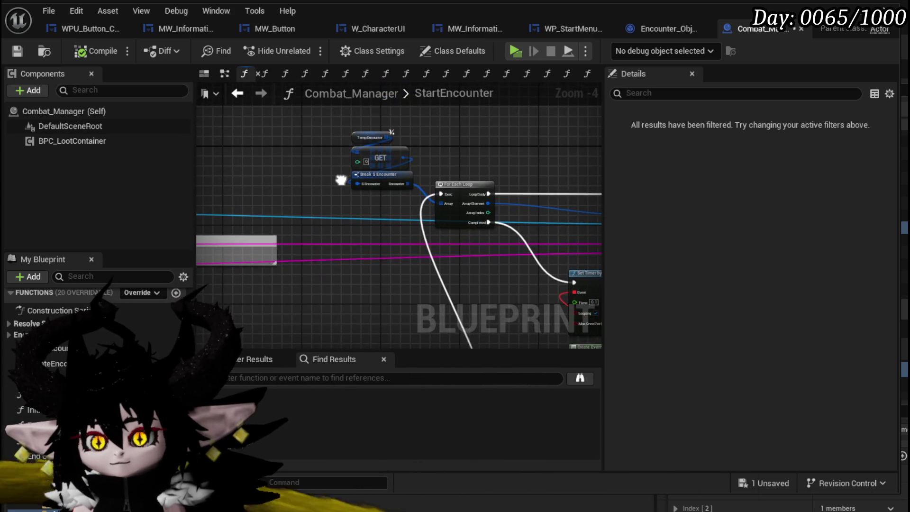
pyautogui.click(342, 149)
pyautogui.scroll(-2, 319, 213)
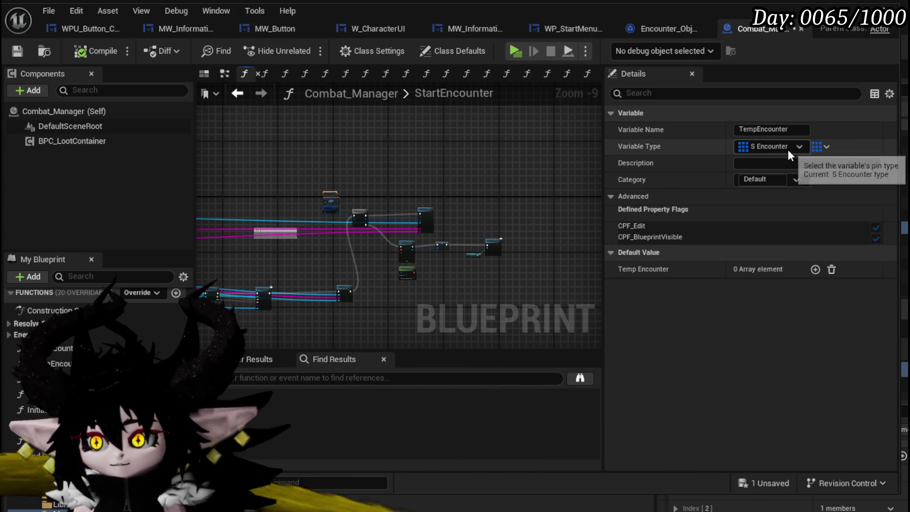
pyautogui.scroll(-1, 277, 237)
# Step: Pan back past Set Owner, SET, ADD and SpawnActor BP Battle Arena to the entry and Cast nodes
pyautogui.moveTo(277, 237); pyautogui.dragTo(316, 221)
pyautogui.scroll(4, 397, 211)
pyautogui.scroll(2, 397, 212)
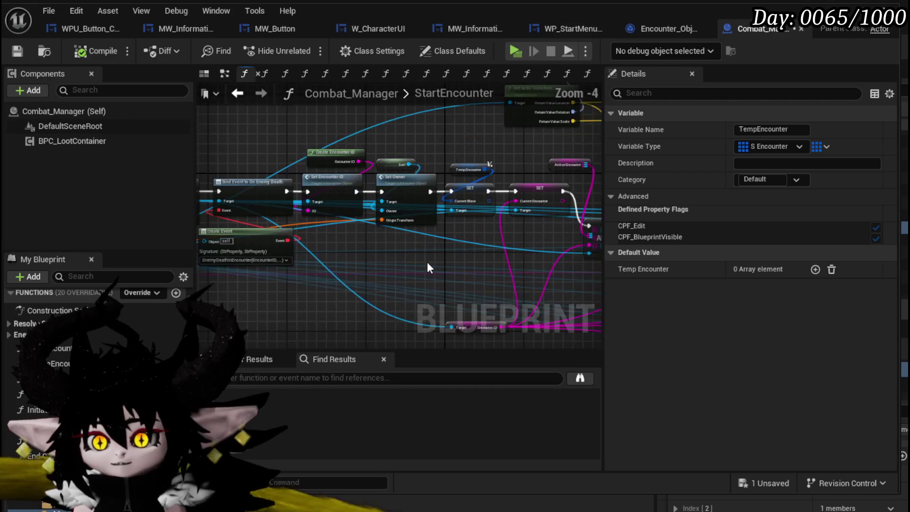
pyautogui.scroll(2, 321, 209)
pyautogui.moveTo(537, 236); pyautogui.dragTo(362, 241)
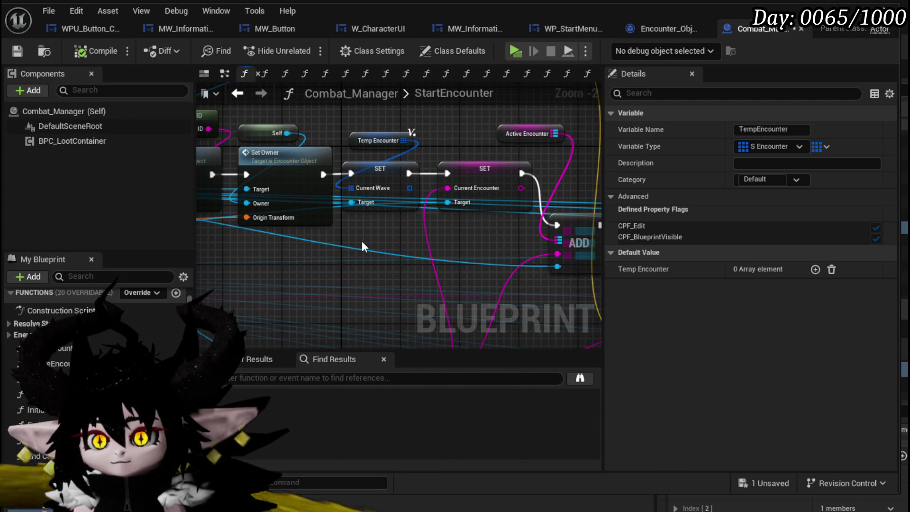
pyautogui.moveTo(404, 256)
pyautogui.mouseDown()
pyautogui.moveTo(251, 254)
pyautogui.moveTo(288, 236)
pyautogui.mouseUp()
pyautogui.scroll(-2, 288, 235)
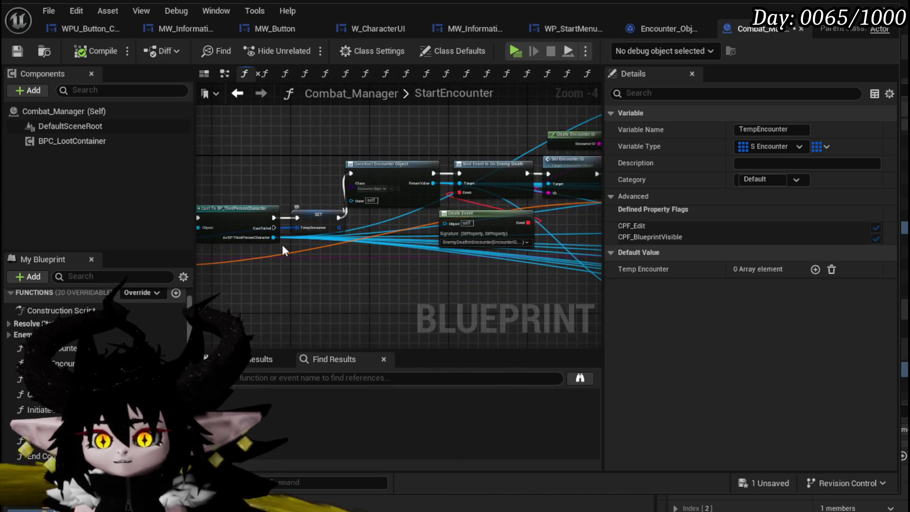
pyautogui.scroll(5, 288, 235)
pyautogui.scroll(-2, 421, 299)
pyautogui.moveTo(421, 299); pyautogui.dragTo(503, 265)
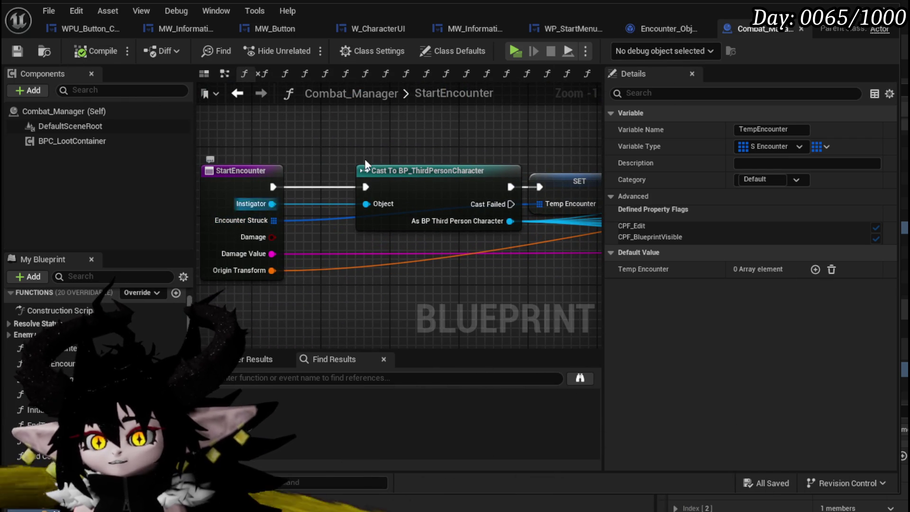
# Step: Open BP_EnemyActor from CombatSystem/Actors and inspect its Encounter variable
pyautogui.click(863, 3)
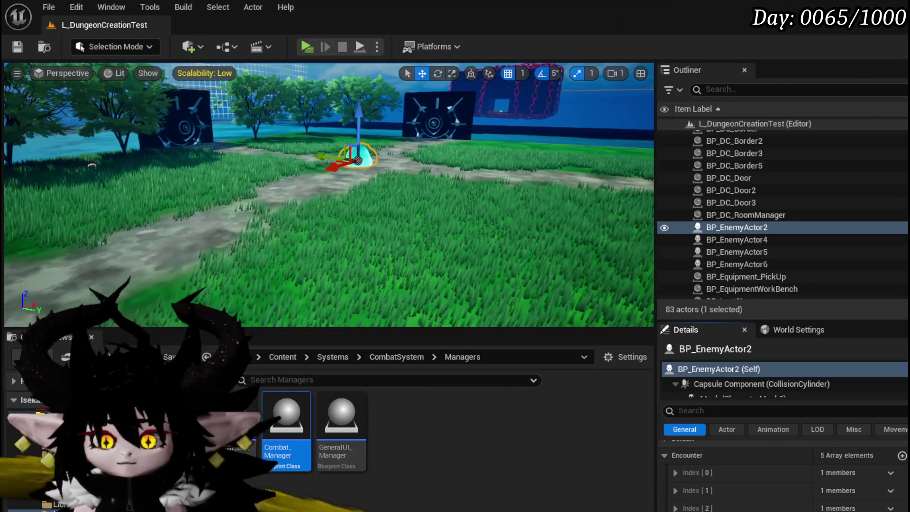
pyautogui.hotkey('ctrl', 'b')
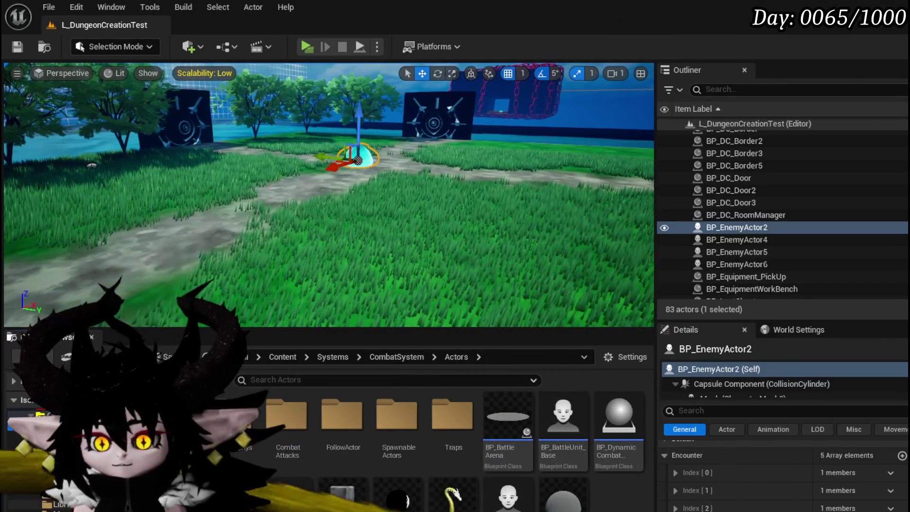
pyautogui.hotkey('ctrl', 'e')
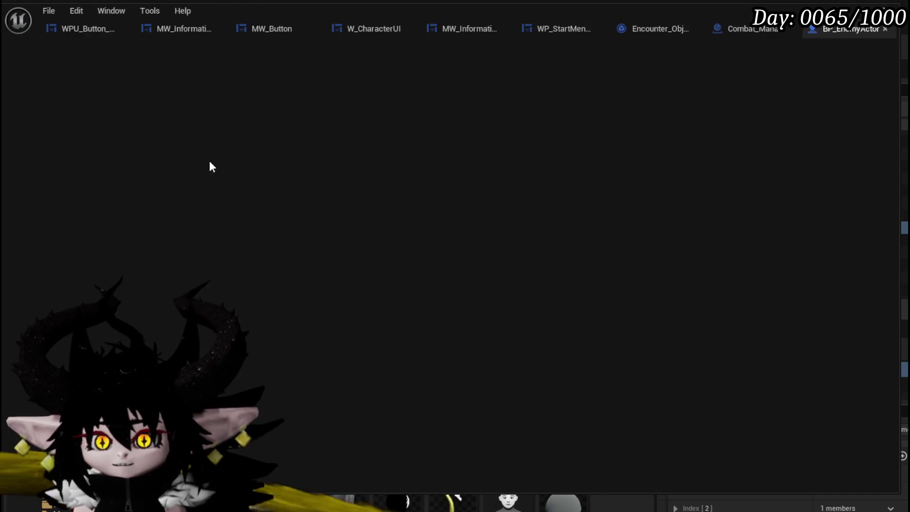
pyautogui.scroll(-5, 288, 217)
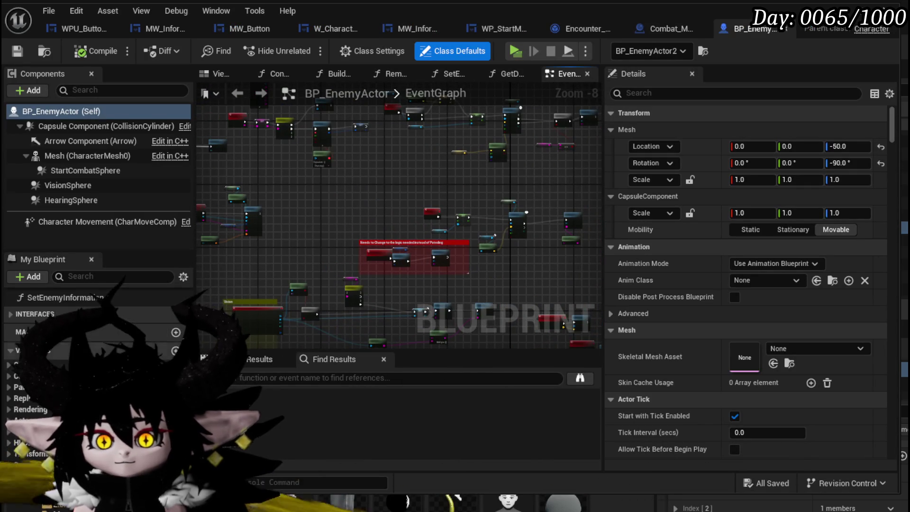
pyautogui.click(28, 320)
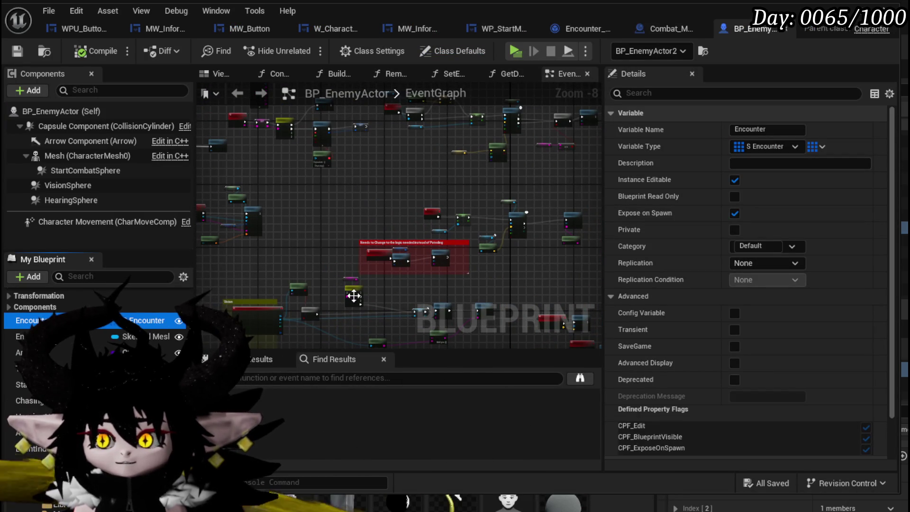
# Step: Look over BP_EnemyActor's event graph around the Play Montage section
pyautogui.scroll(-4, 355, 300)
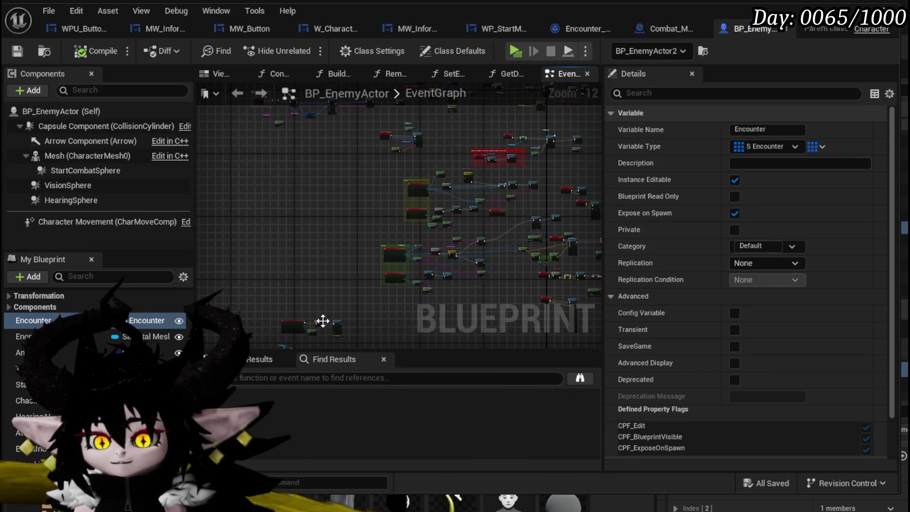
pyautogui.scroll(3, 256, 212)
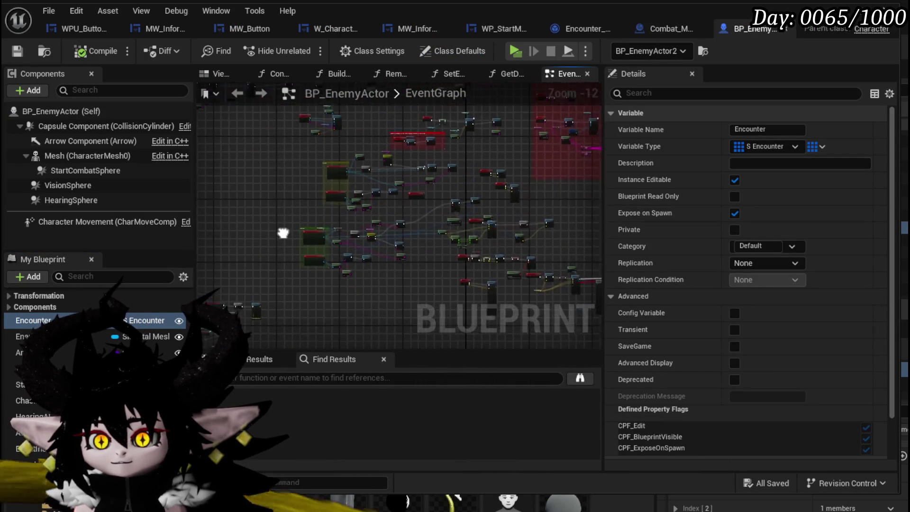
pyautogui.scroll(4, 368, 237)
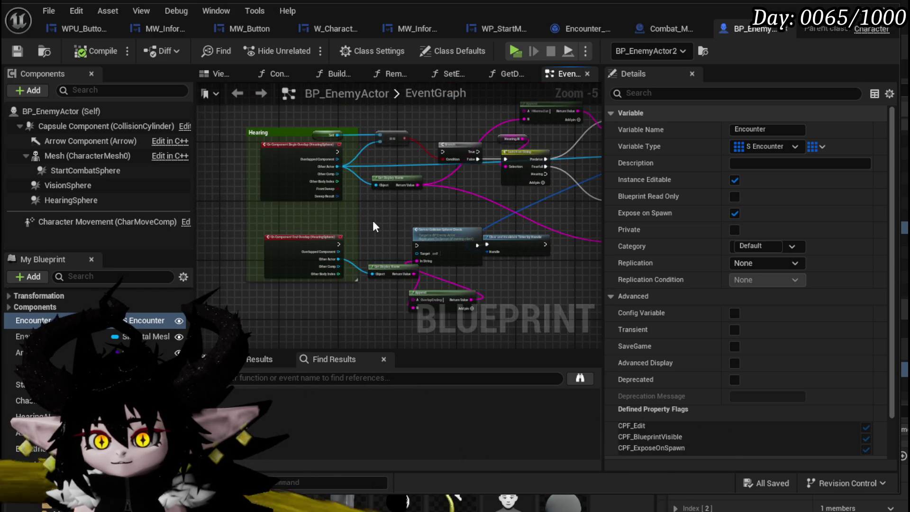
pyautogui.scroll(-5, 373, 220)
pyautogui.scroll(4, 348, 213)
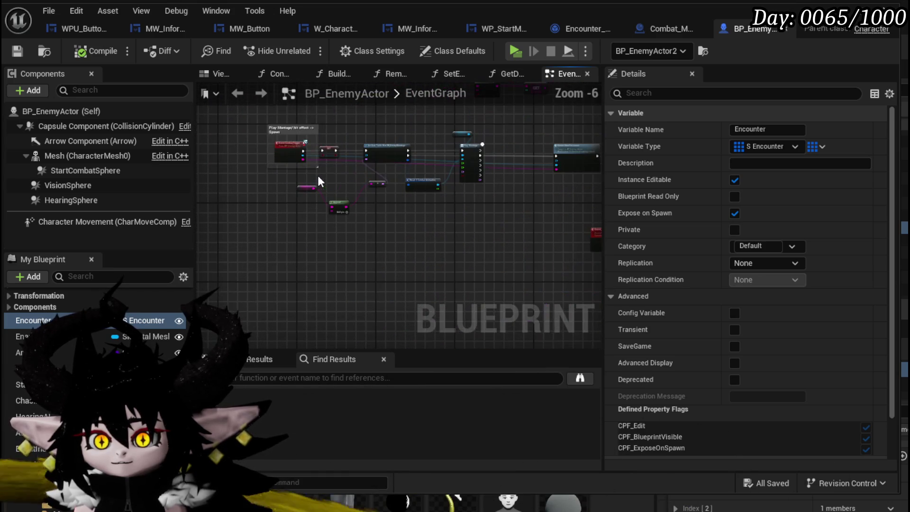
pyautogui.scroll(4, 336, 227)
pyautogui.moveTo(407, 246)
pyautogui.mouseDown()
pyautogui.moveTo(424, 227)
pyautogui.moveTo(320, 230)
pyautogui.mouseUp()
pyautogui.scroll(-3, 320, 229)
pyautogui.moveTo(487, 264); pyautogui.dragTo(290, 257)
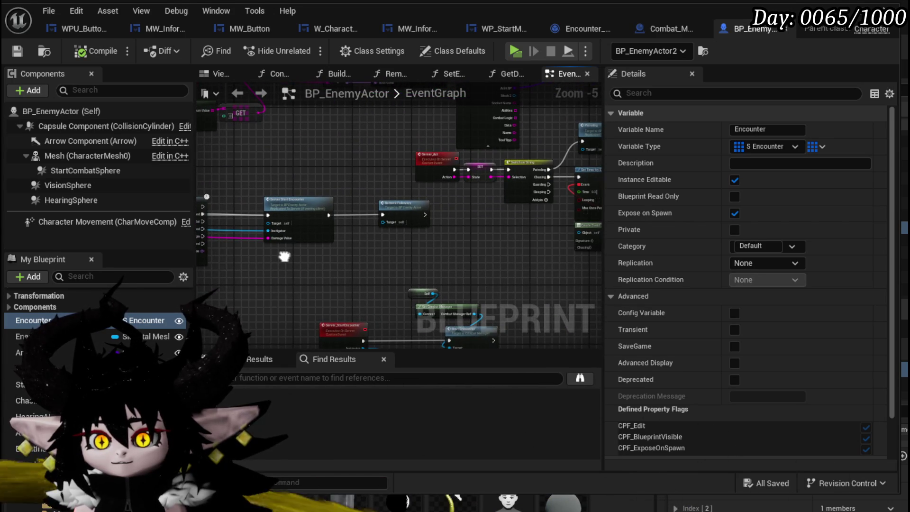
# Step: Find Event Combat_Trigger's Server Start Encounter call and jump to its event definition
pyautogui.scroll(3, 395, 242)
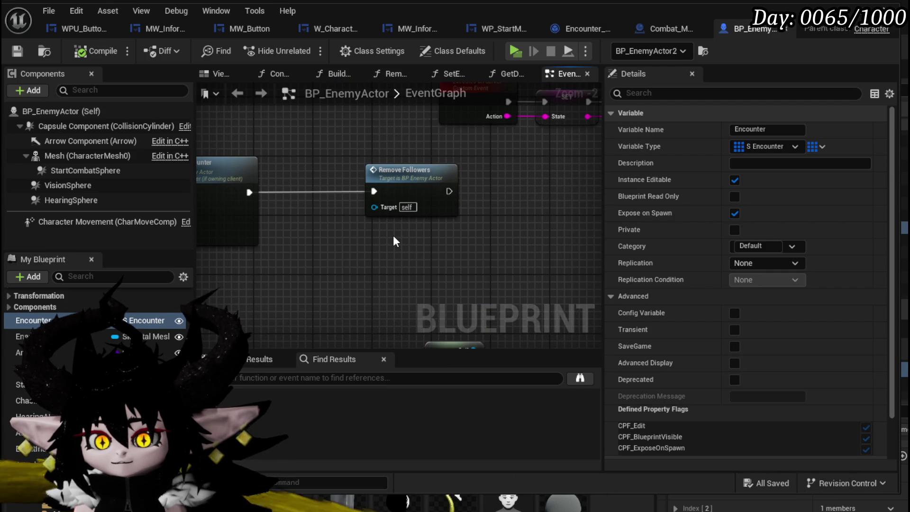
pyautogui.moveTo(394, 236); pyautogui.dragTo(474, 249)
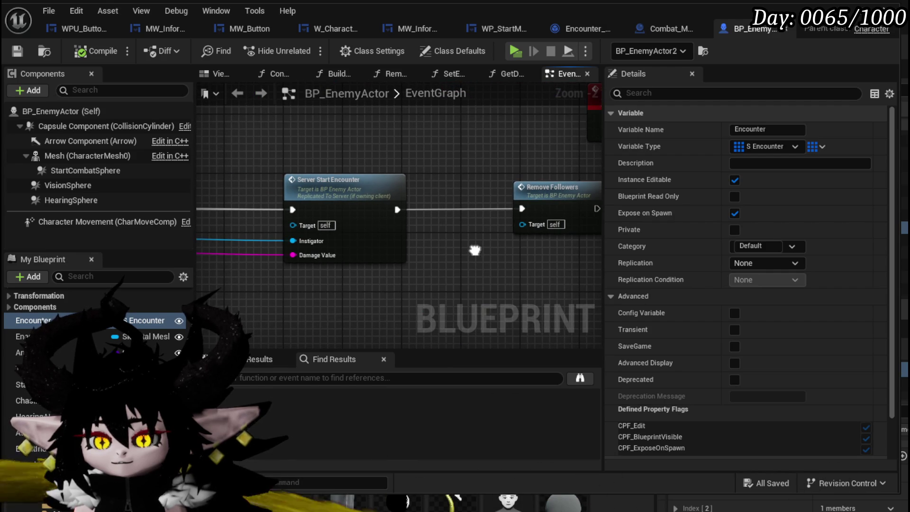
pyautogui.scroll(-3, 377, 277)
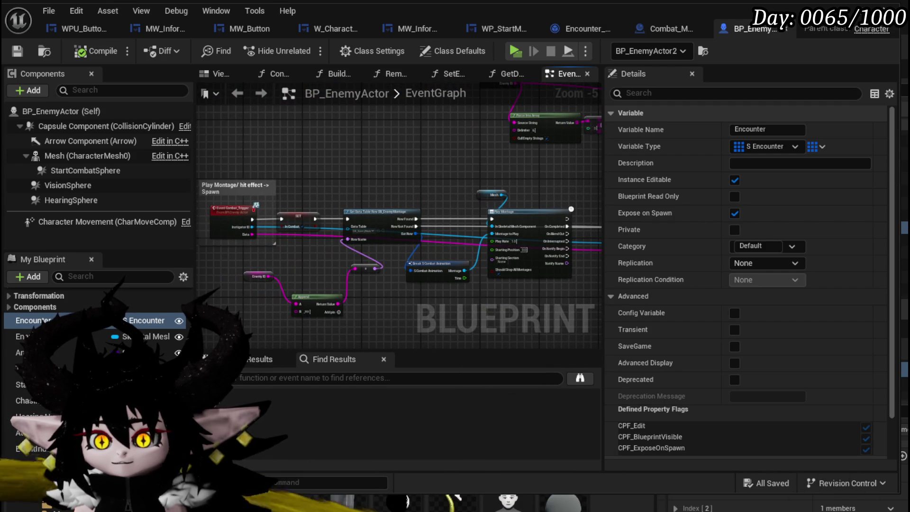
pyautogui.scroll(2, 305, 252)
pyautogui.moveTo(305, 252)
pyautogui.mouseDown()
pyautogui.moveTo(446, 263)
pyautogui.moveTo(348, 251)
pyautogui.mouseUp()
pyautogui.scroll(-2, 349, 252)
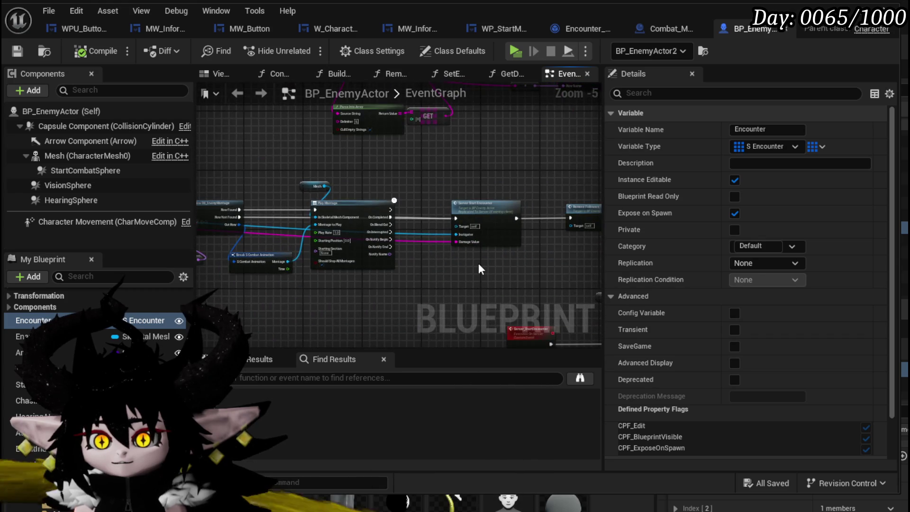
pyautogui.scroll(2, 500, 266)
pyautogui.moveTo(500, 264); pyautogui.dragTo(278, 262)
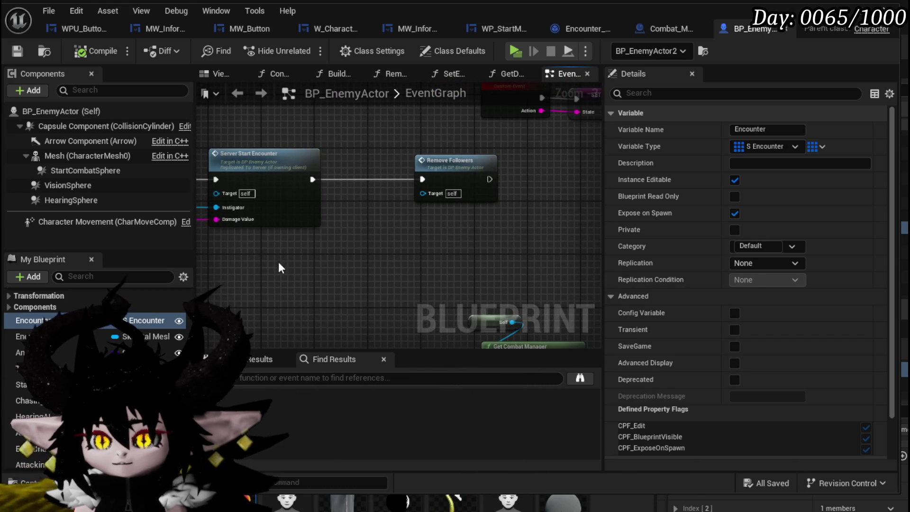
pyautogui.doubleClick(270, 180)
# Step: Move the Encounter getter feeding Start Encounter's Encounter Struct slightly up and left
pyautogui.moveTo(299, 187); pyautogui.dragTo(233, 183)
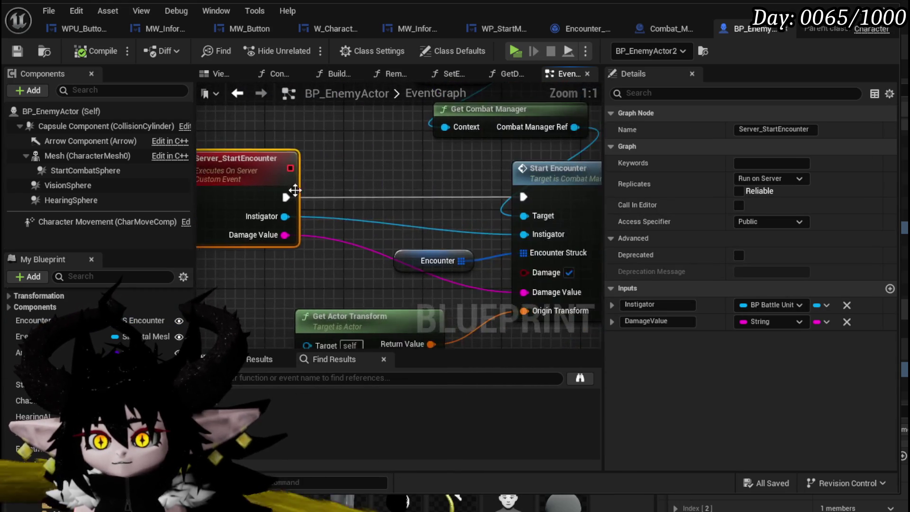
pyautogui.scroll(-2, 323, 190)
pyautogui.moveTo(323, 190); pyautogui.dragTo(282, 187)
pyautogui.click(303, 234)
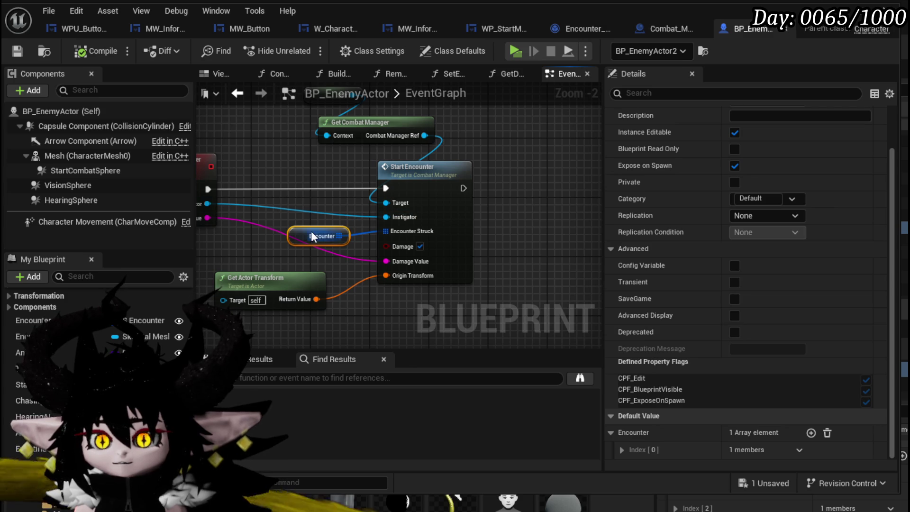
pyautogui.moveTo(316, 237); pyautogui.dragTo(305, 229)
pyautogui.click(273, 212)
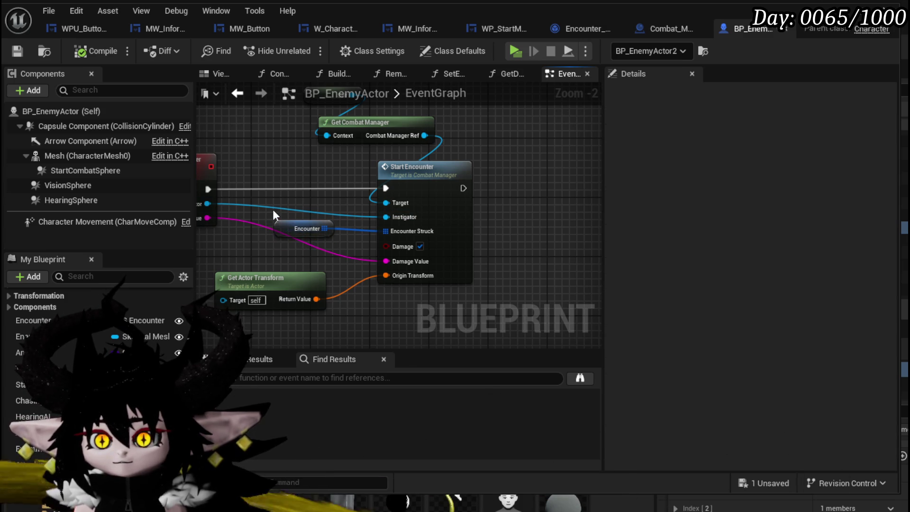
pyautogui.click(270, 378)
# Step: Search the Find Results for 'counter' and jump to the Server_BuildEncounter event
pyautogui.write('c')
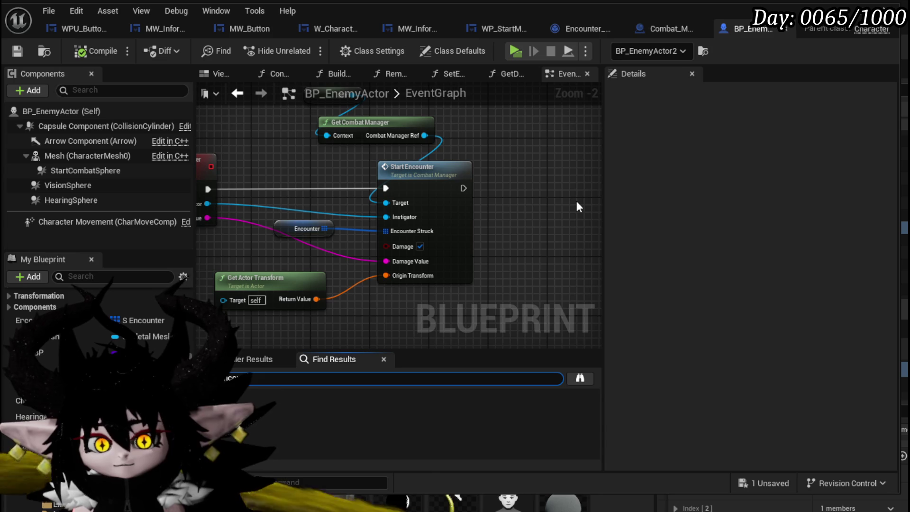
pyautogui.write('ounter')
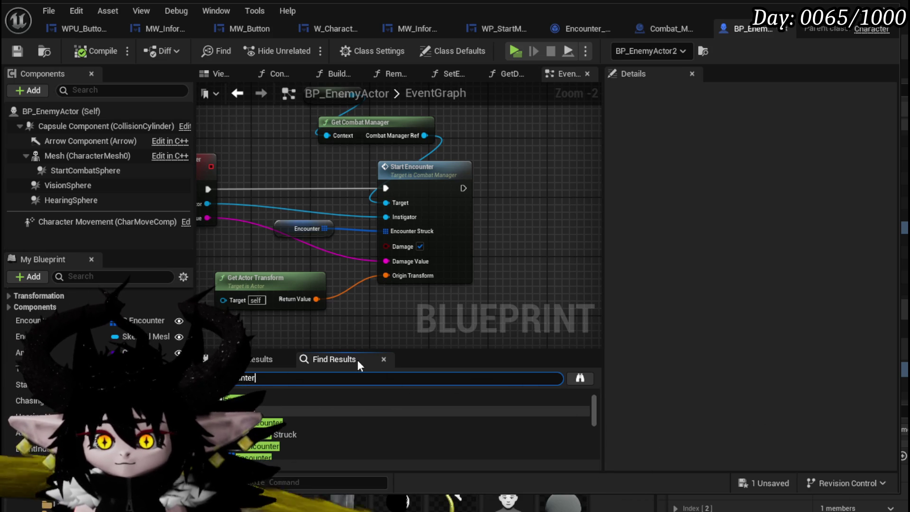
pyautogui.scroll(-2, 360, 426)
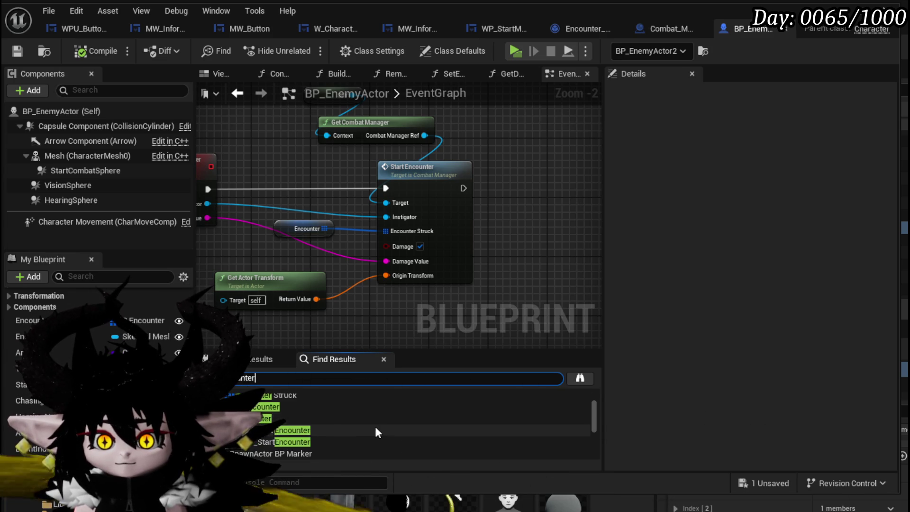
pyautogui.scroll(-2, 380, 428)
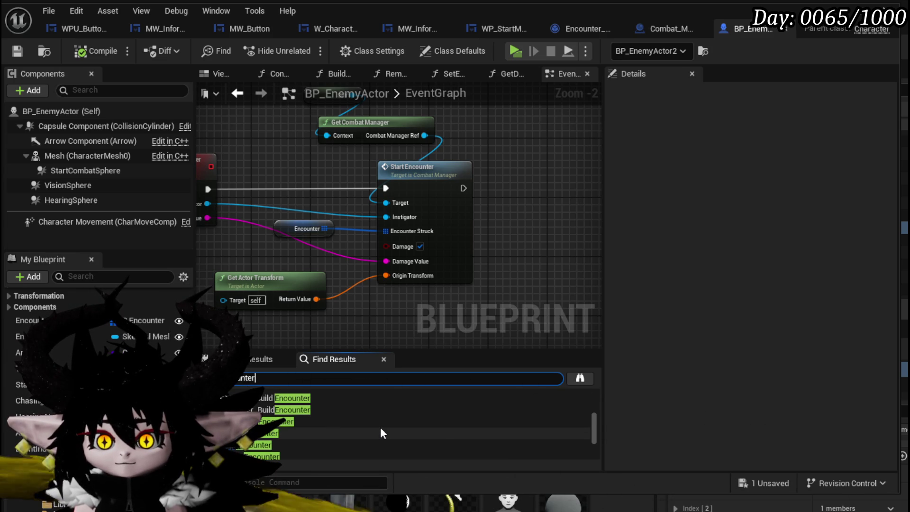
pyautogui.click(306, 397)
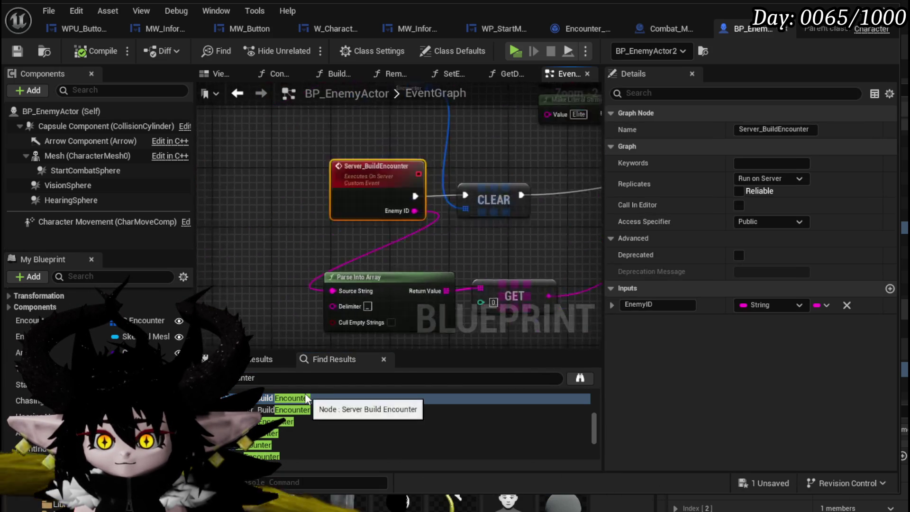
# Step: Marquee-select the whole block of old encounter-building nodes around Server_BuildEncounter
pyautogui.moveTo(499, 263); pyautogui.dragTo(376, 283)
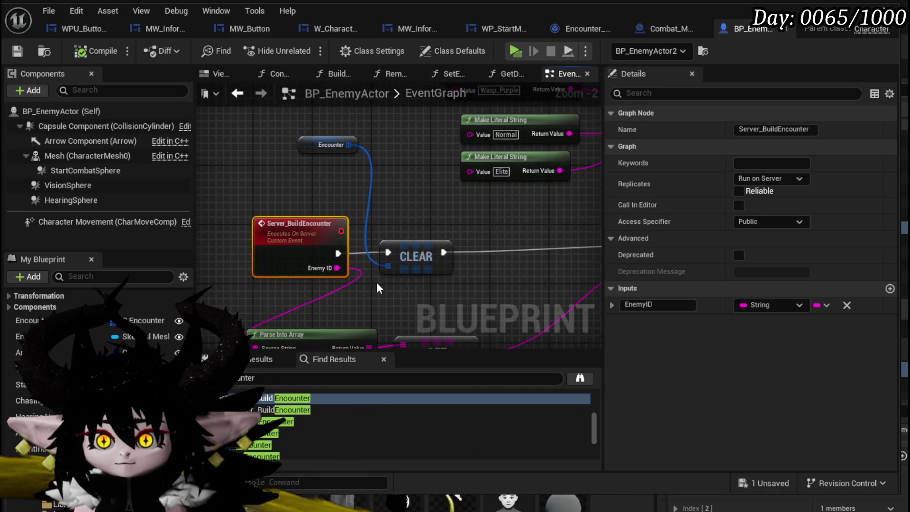
pyautogui.scroll(-3, 376, 282)
pyautogui.moveTo(555, 264)
pyautogui.mouseDown()
pyautogui.moveTo(319, 289)
pyautogui.moveTo(524, 197)
pyautogui.moveTo(396, 216)
pyautogui.moveTo(317, 269)
pyautogui.mouseUp()
pyautogui.scroll(3, 397, 216)
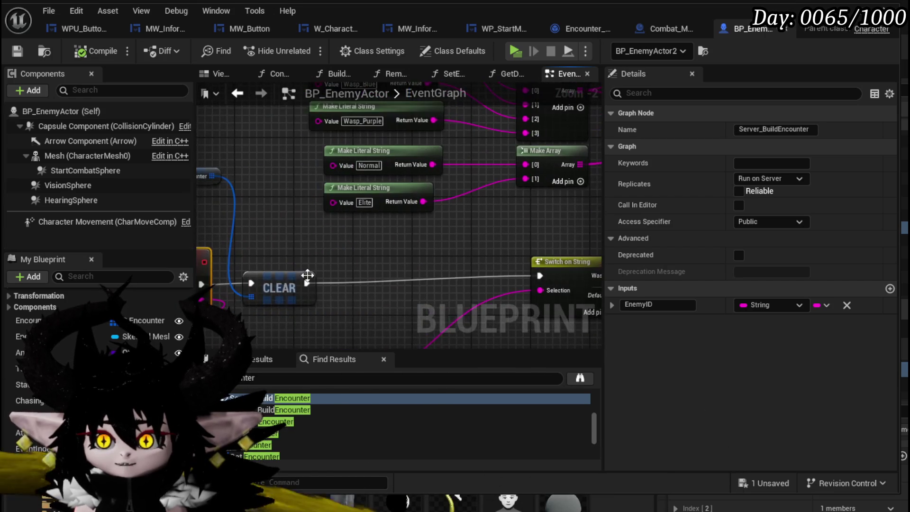
pyautogui.scroll(-4, 316, 268)
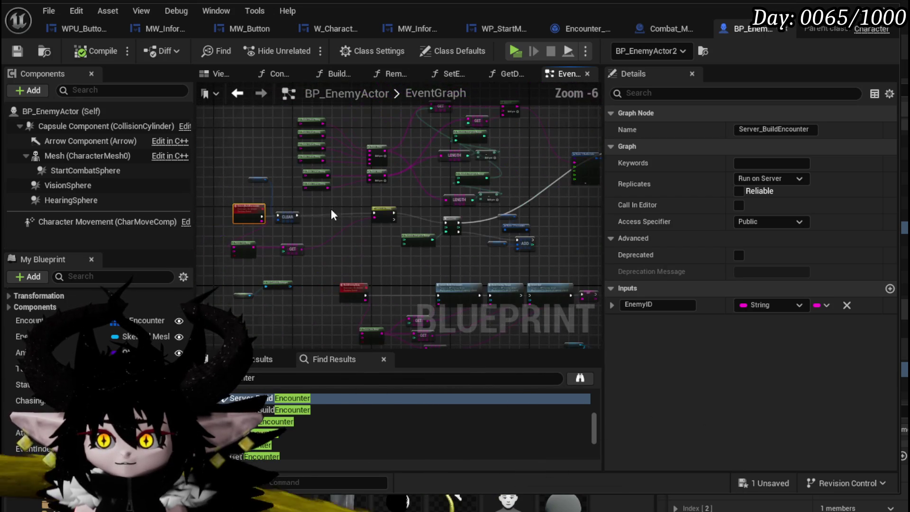
pyautogui.moveTo(219, 260)
pyautogui.mouseDown()
pyautogui.moveTo(507, 132)
pyautogui.moveTo(538, 150)
pyautogui.mouseUp()
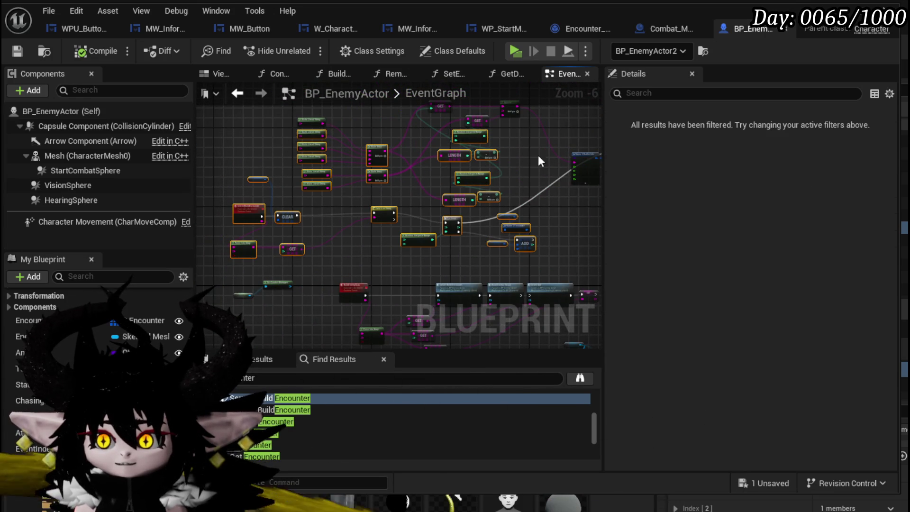
pyautogui.scroll(2, 448, 217)
pyautogui.scroll(-2, 448, 217)
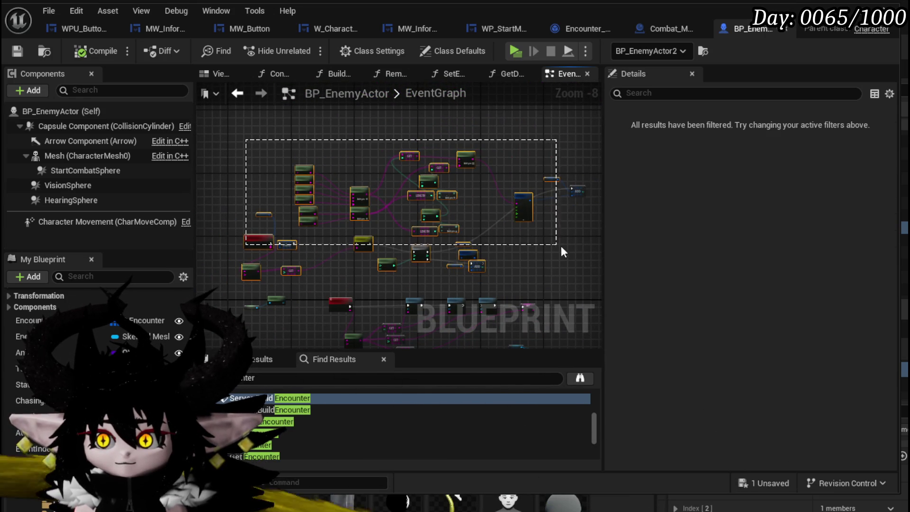
pyautogui.moveTo(583, 253); pyautogui.dragTo(587, 254)
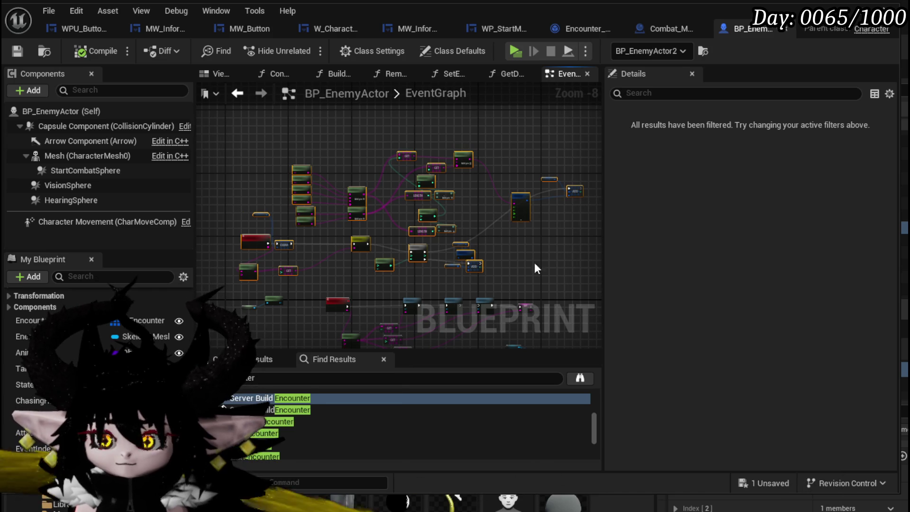
# Step: Delete the selected encounter nodes, compile, and go to the node causing the error
pyautogui.press('Delete')
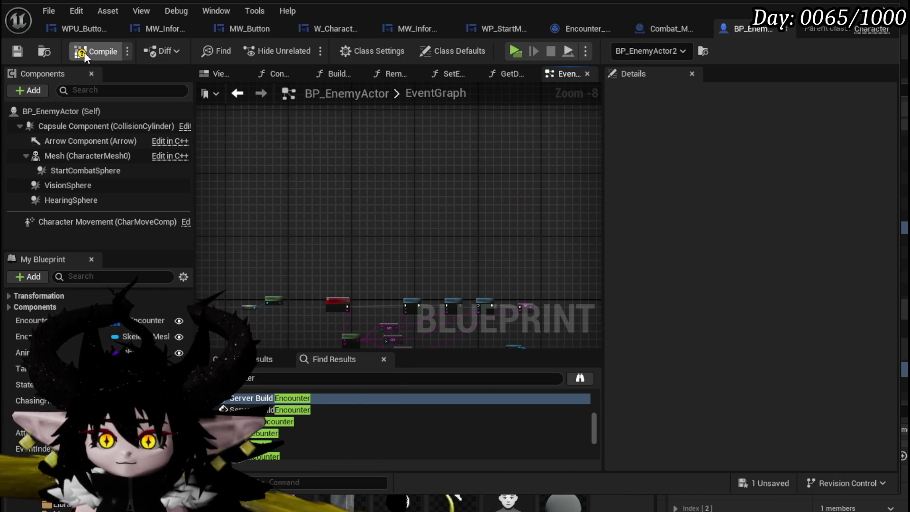
pyautogui.click(85, 53)
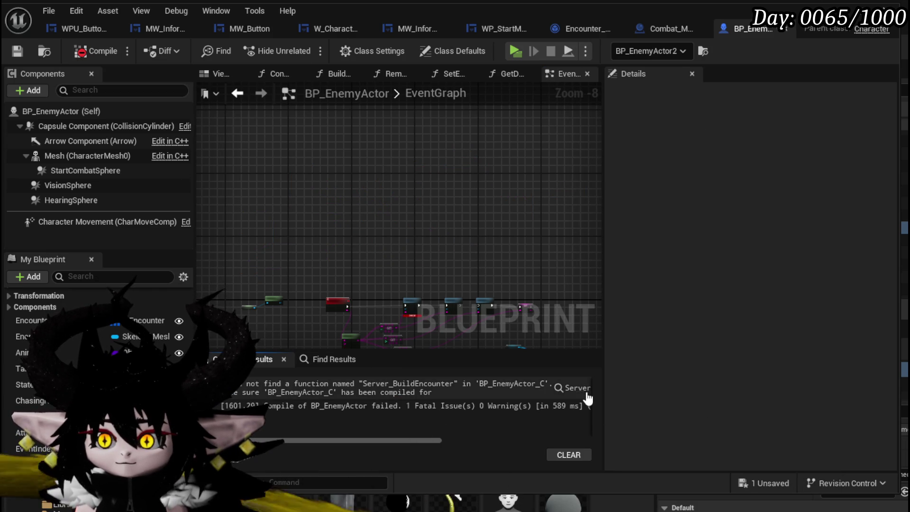
pyautogui.click(586, 396)
pyautogui.scroll(-2, 264, 246)
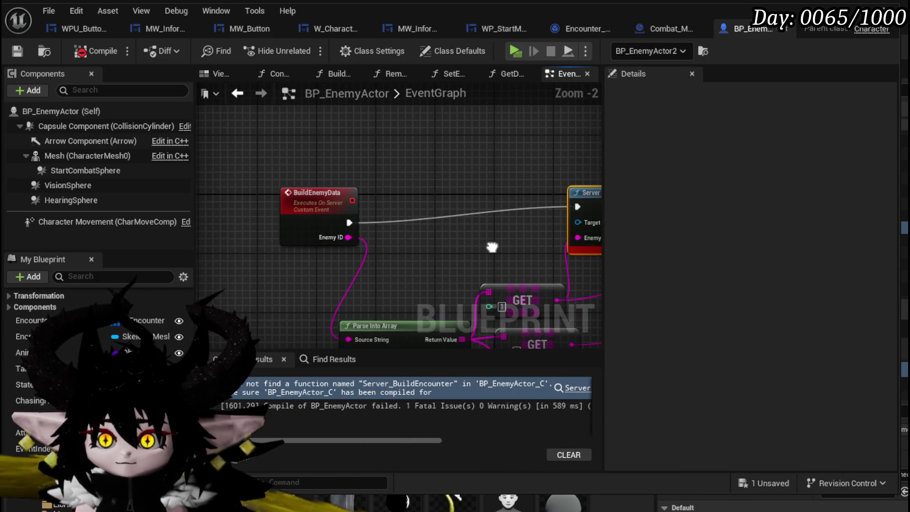
pyautogui.scroll(-2, 315, 238)
# Step: Wire BuildEnemyData's exec pin directly to Build Enemy Visual and recompile successfully
pyautogui.moveTo(249, 221); pyautogui.dragTo(424, 220)
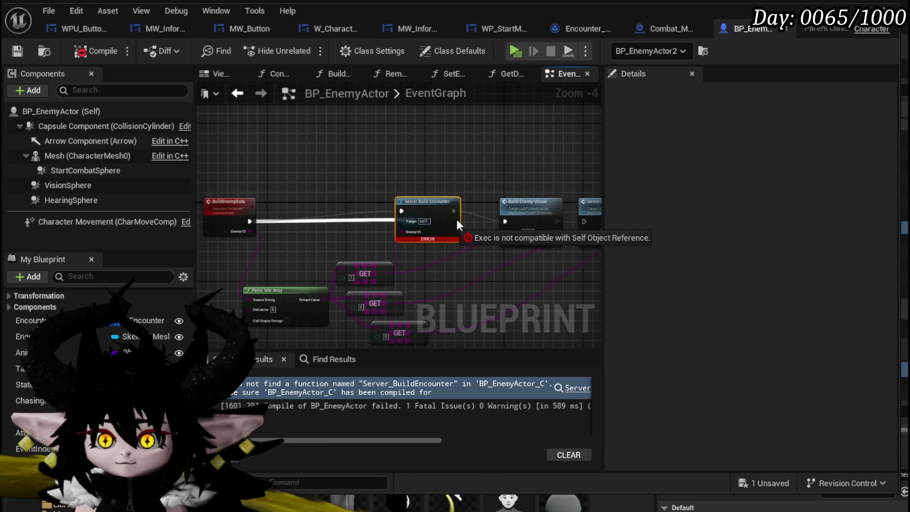
pyautogui.moveTo(509, 225); pyautogui.dragTo(506, 223)
pyautogui.click(389, 192)
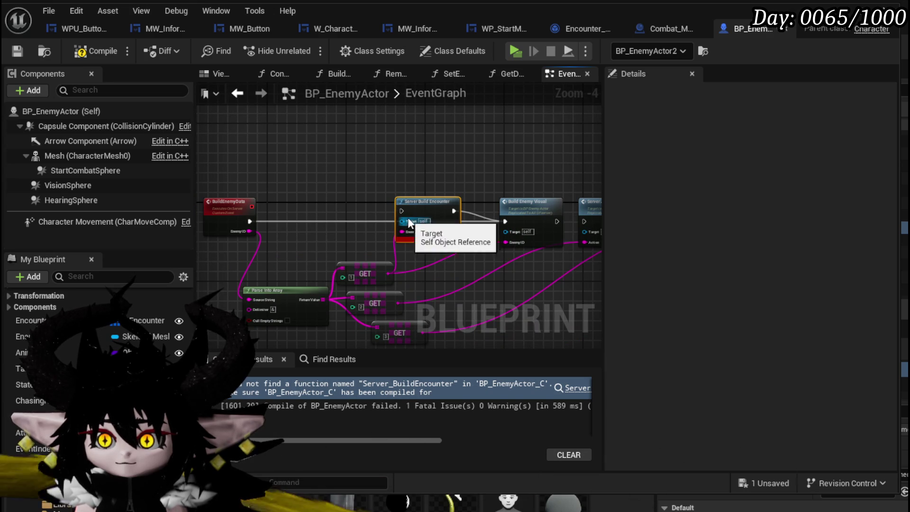
pyautogui.click(80, 55)
pyautogui.moveTo(453, 172)
pyautogui.mouseDown()
pyautogui.moveTo(161, 150)
pyautogui.moveTo(463, 163)
pyautogui.moveTo(221, 147)
pyautogui.mouseUp()
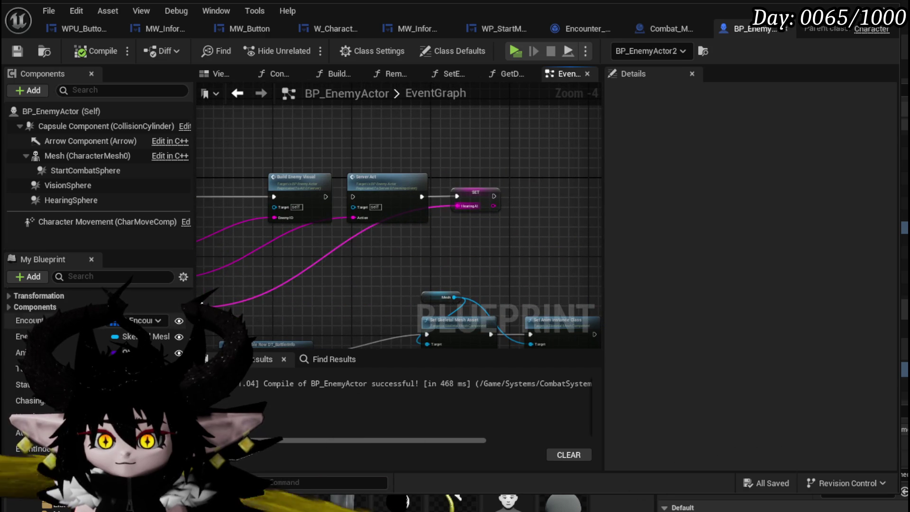
pyautogui.scroll(-4, 334, 273)
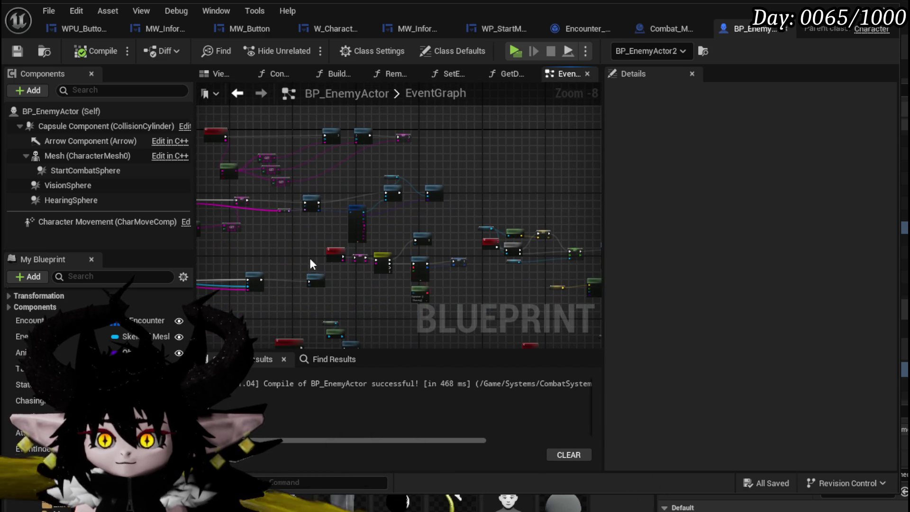
pyautogui.moveTo(305, 251); pyautogui.dragTo(340, 170)
pyautogui.scroll(5, 340, 256)
pyautogui.moveTo(339, 256); pyautogui.dragTo(263, 153)
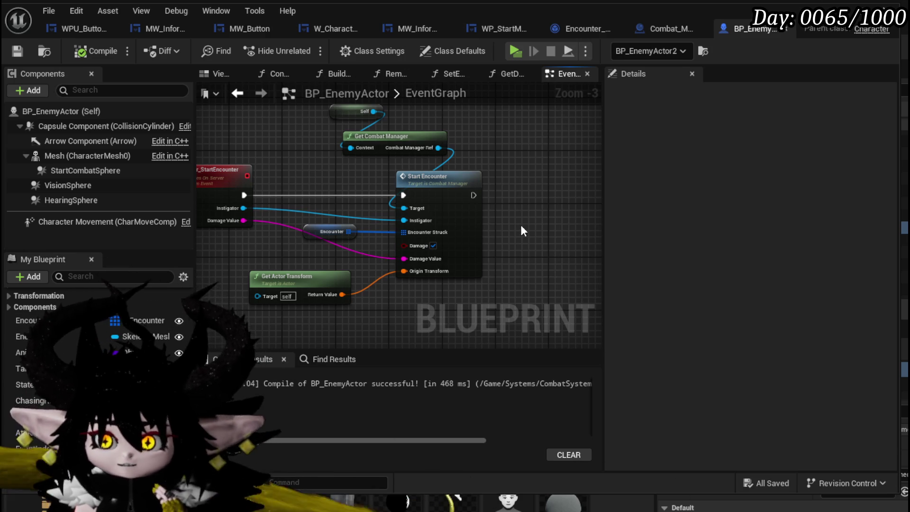
pyautogui.moveTo(347, 232)
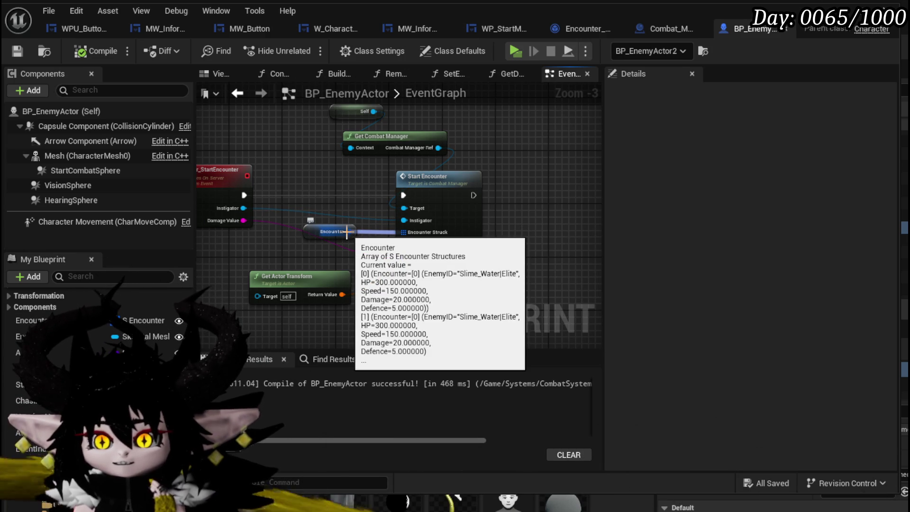
pyautogui.click(332, 231)
pyautogui.scroll(-2, 642, 275)
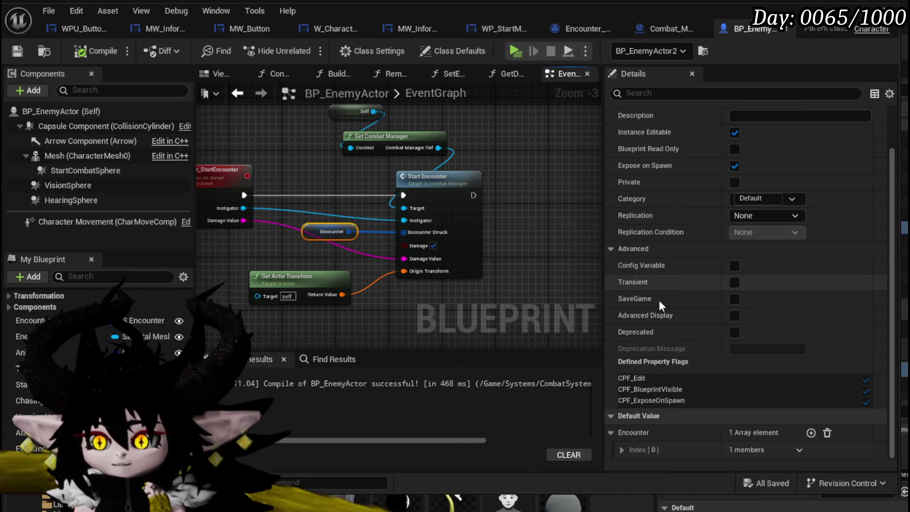
pyautogui.click(621, 449)
pyautogui.scroll(-1, 663, 403)
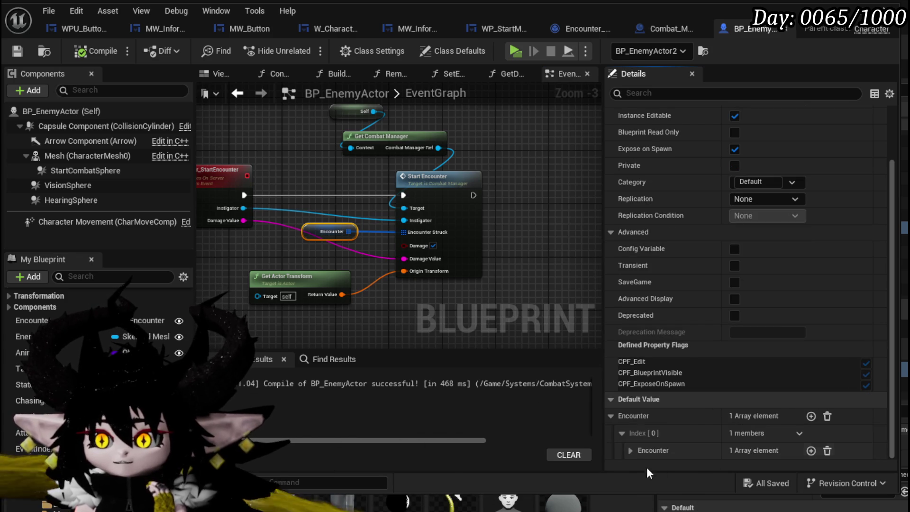
pyautogui.click(630, 449)
pyautogui.scroll(-1, 634, 426)
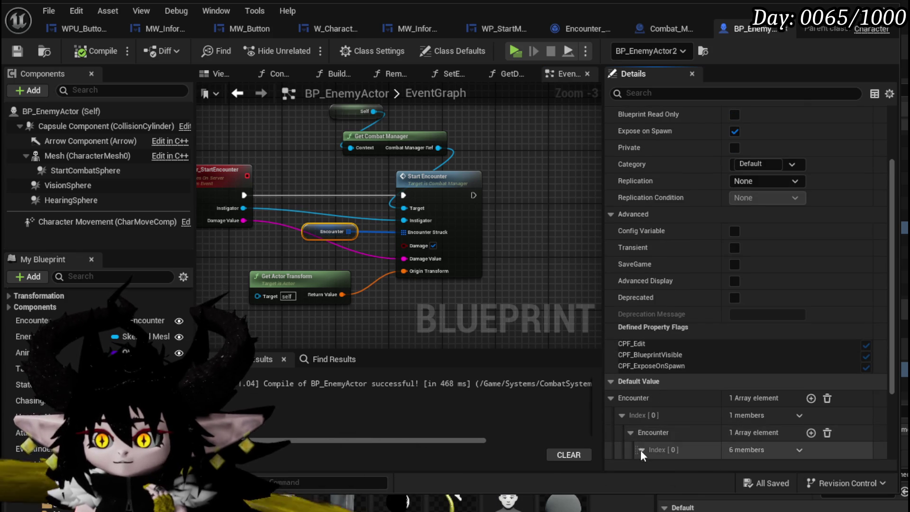
pyautogui.click(640, 450)
pyautogui.scroll(-5, 655, 375)
pyautogui.scroll(4, 656, 375)
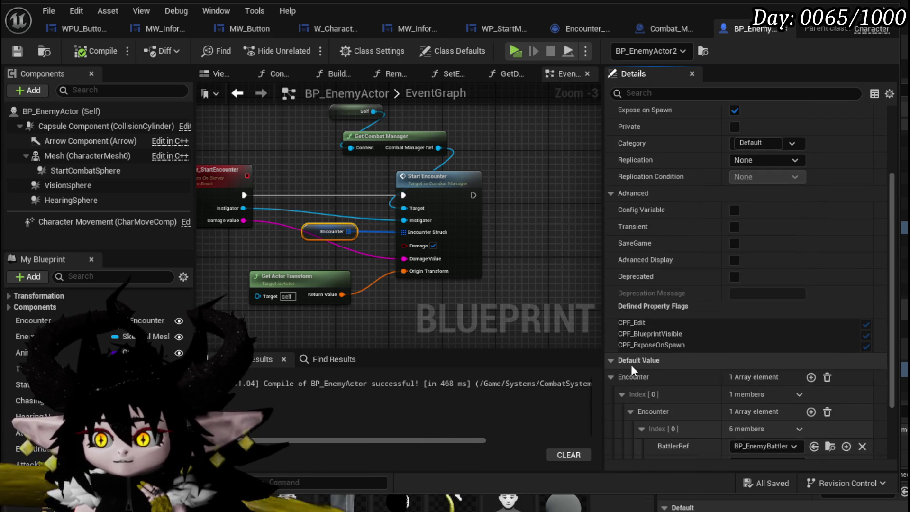
pyautogui.click(612, 377)
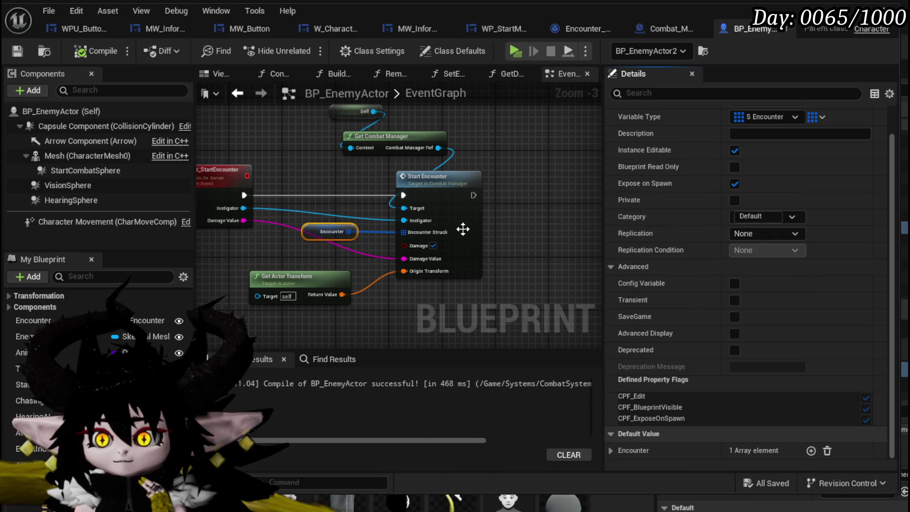
pyautogui.moveTo(482, 219); pyautogui.dragTo(537, 250)
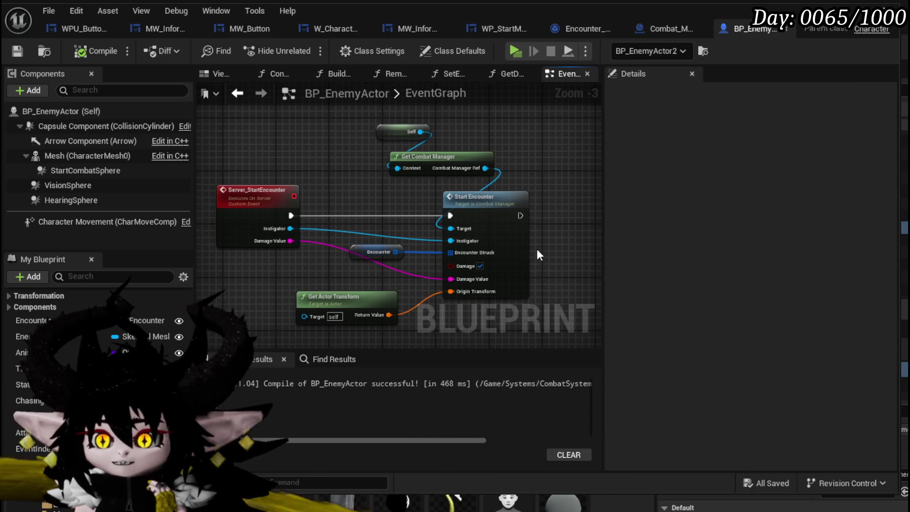
pyautogui.moveTo(536, 249); pyautogui.dragTo(416, 257)
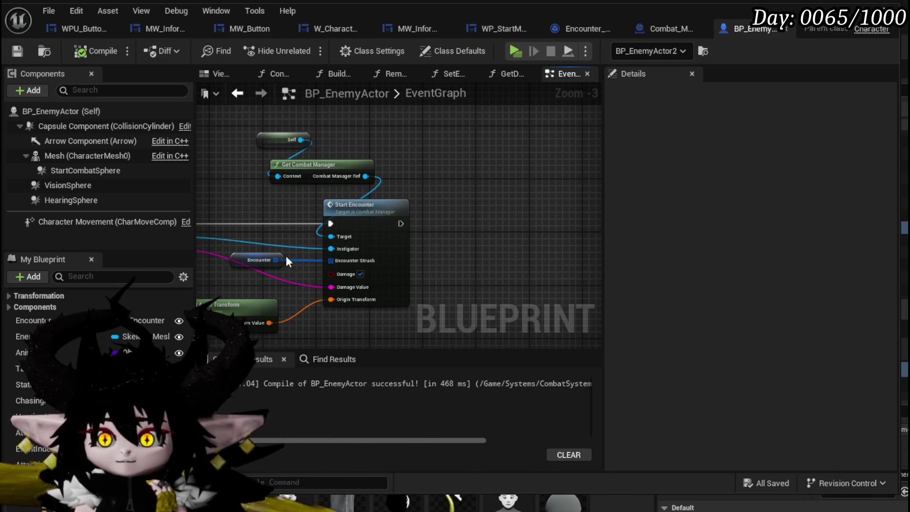
# Step: Add a For Each Loop over Encounter after Start Encounter, with a Print String in its body
pyautogui.moveTo(273, 259); pyautogui.dragTo(472, 255)
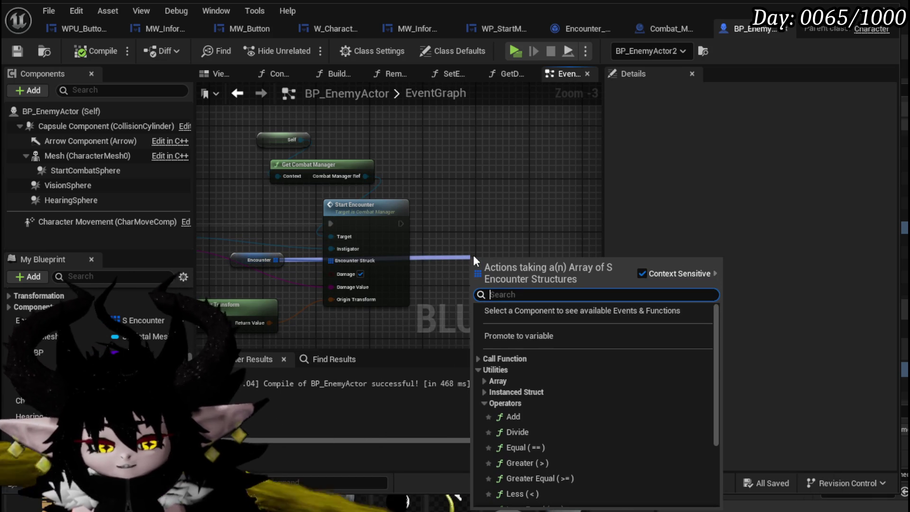
pyautogui.write('Loop')
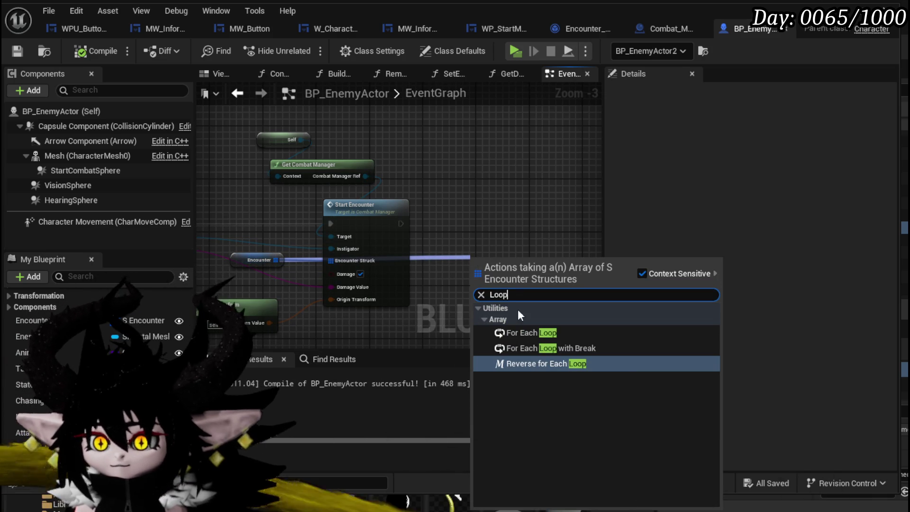
pyautogui.press('Escape')
pyautogui.moveTo(466, 266)
pyautogui.mouseDown()
pyautogui.moveTo(475, 268)
pyautogui.moveTo(488, 226)
pyautogui.moveTo(476, 207)
pyautogui.mouseUp()
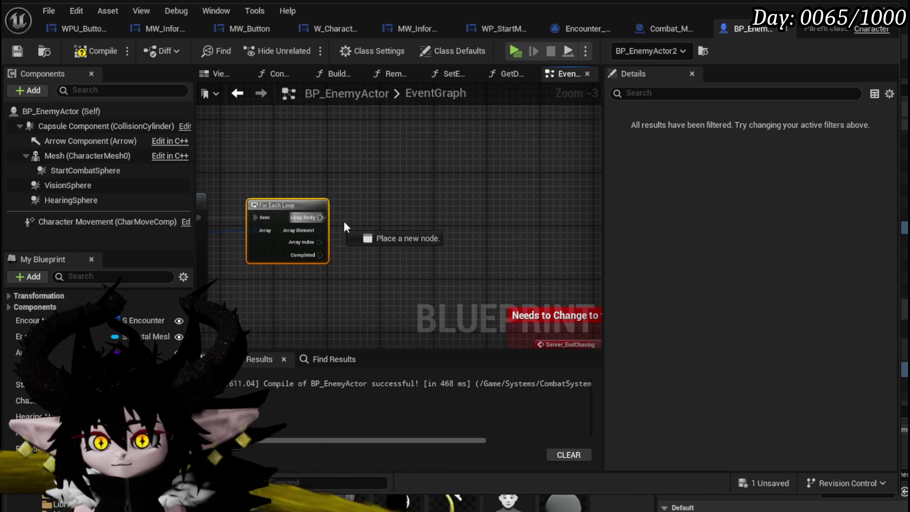
pyautogui.moveTo(320, 217); pyautogui.dragTo(404, 223)
pyautogui.write('Print Strin')
pyautogui.press('Return')
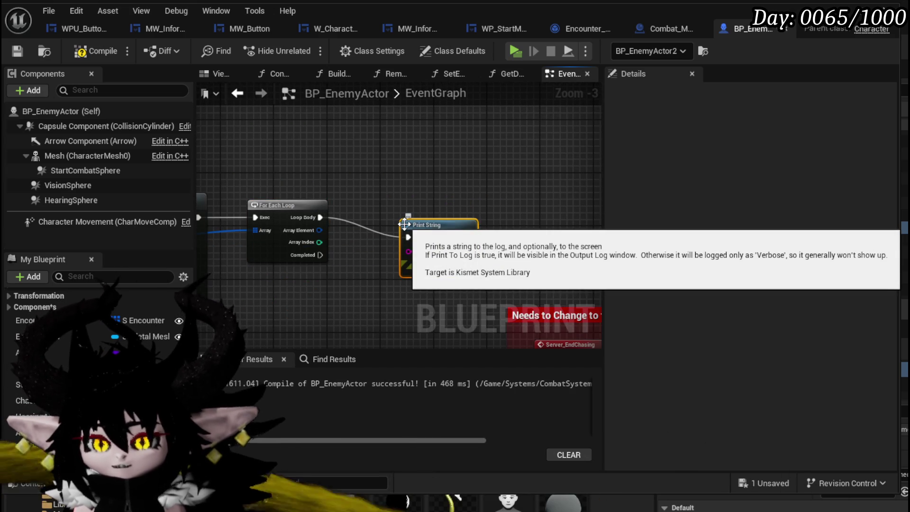
pyautogui.moveTo(421, 229)
pyautogui.mouseDown()
pyautogui.moveTo(457, 212)
pyautogui.moveTo(275, 158)
pyautogui.mouseUp()
# Step: Feed Print String an Append of 'EncounterArray' and the loop's Array Index
pyautogui.write('Appen')
pyautogui.press('Return')
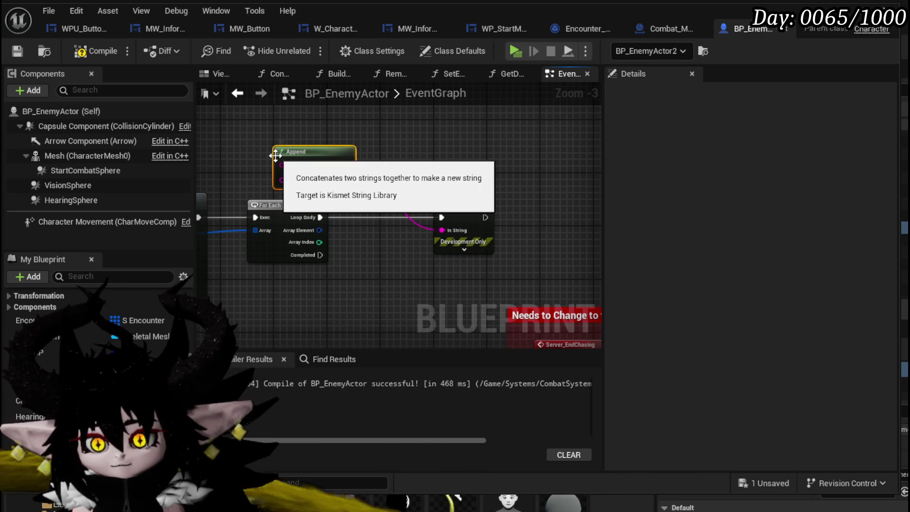
pyautogui.moveTo(302, 145); pyautogui.dragTo(375, 138)
pyautogui.scroll(3, 374, 137)
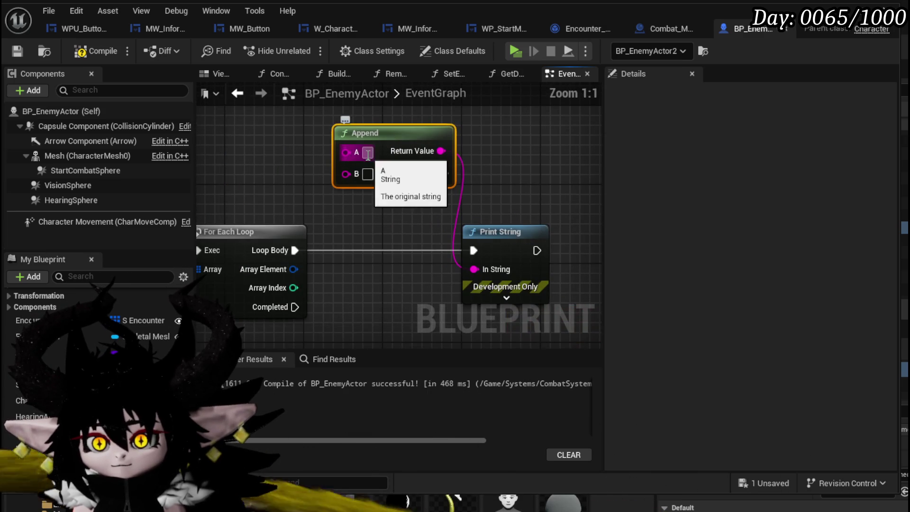
pyautogui.write('Enc')
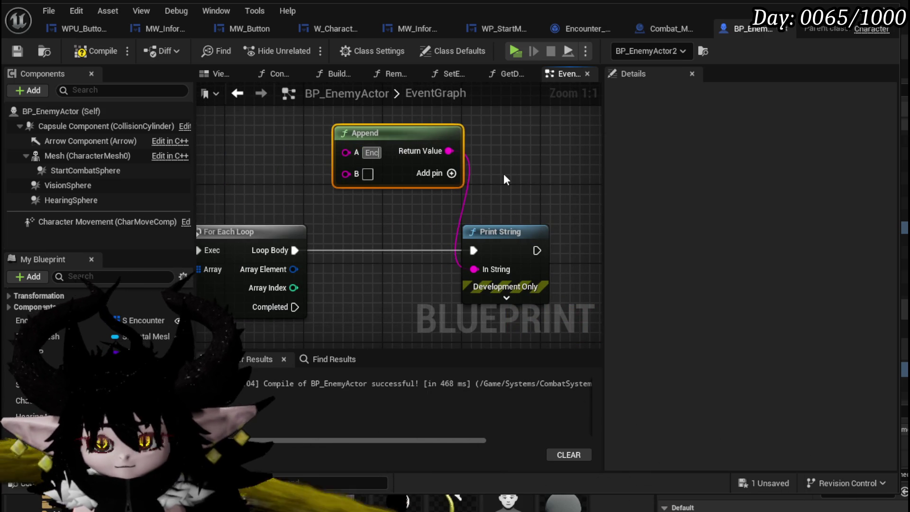
pyautogui.write('ounterArray')
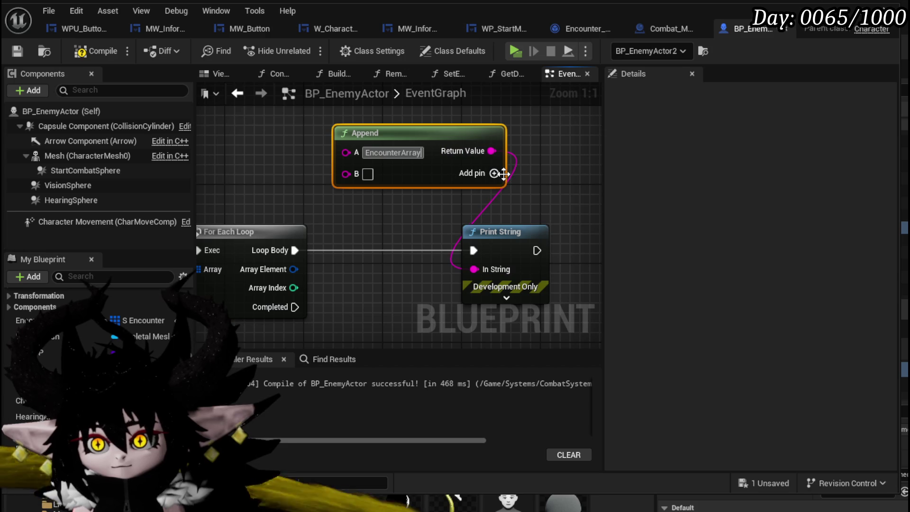
pyautogui.moveTo(362, 205); pyautogui.dragTo(347, 173)
# Step: Set the print colour to magenta and duration to 40, then compile and save
pyautogui.click(506, 297)
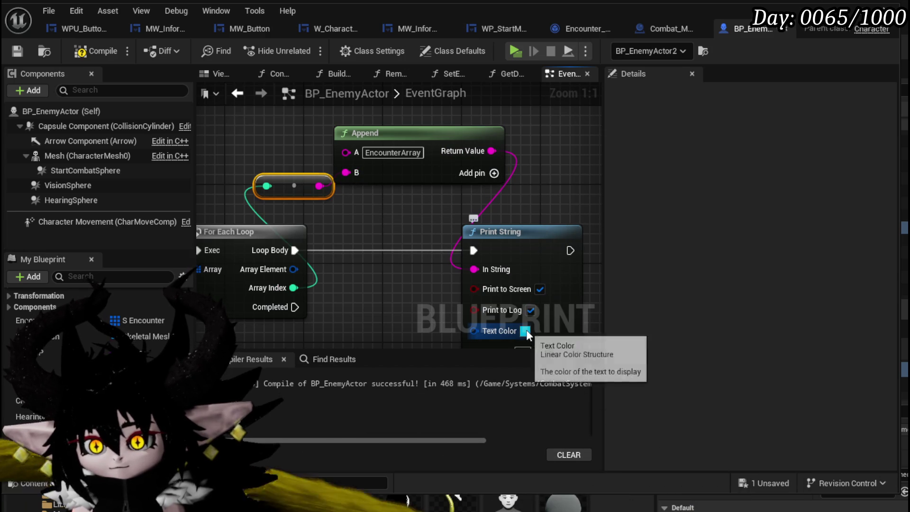
pyautogui.click(525, 331)
pyautogui.click(626, 360)
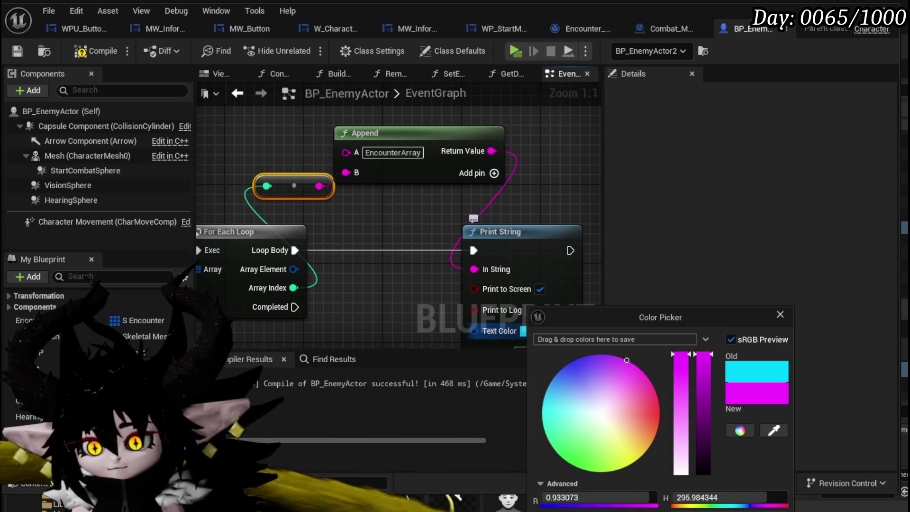
pyautogui.click(521, 341)
pyautogui.moveTo(521, 341); pyautogui.dragTo(463, 257)
pyautogui.click(465, 268)
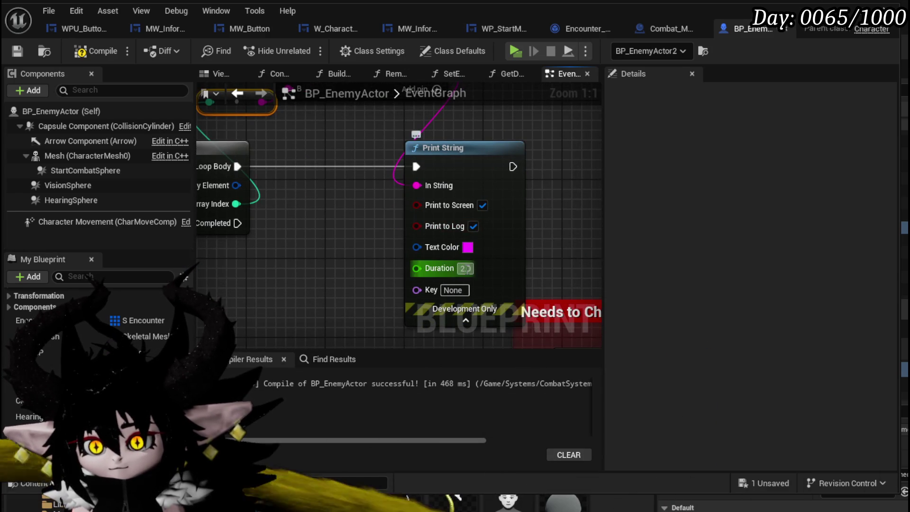
pyautogui.write('40')
pyautogui.press('Return')
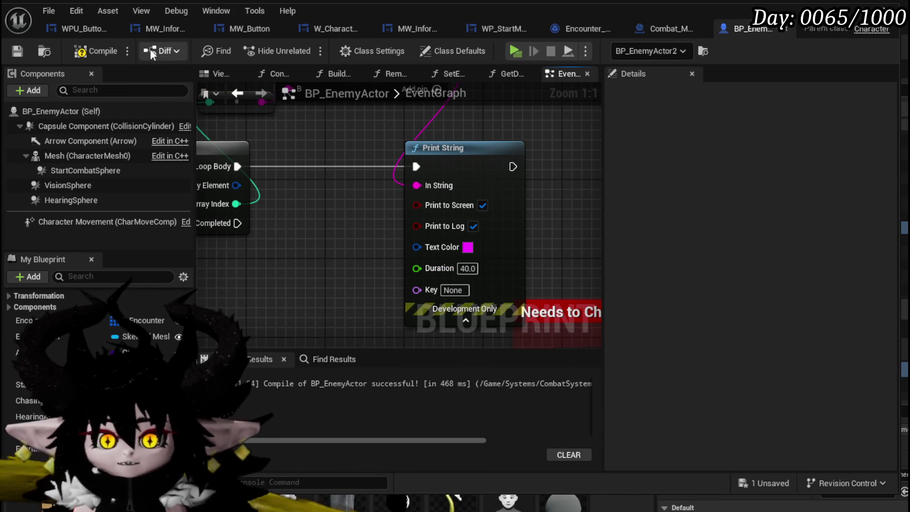
pyautogui.click(22, 49)
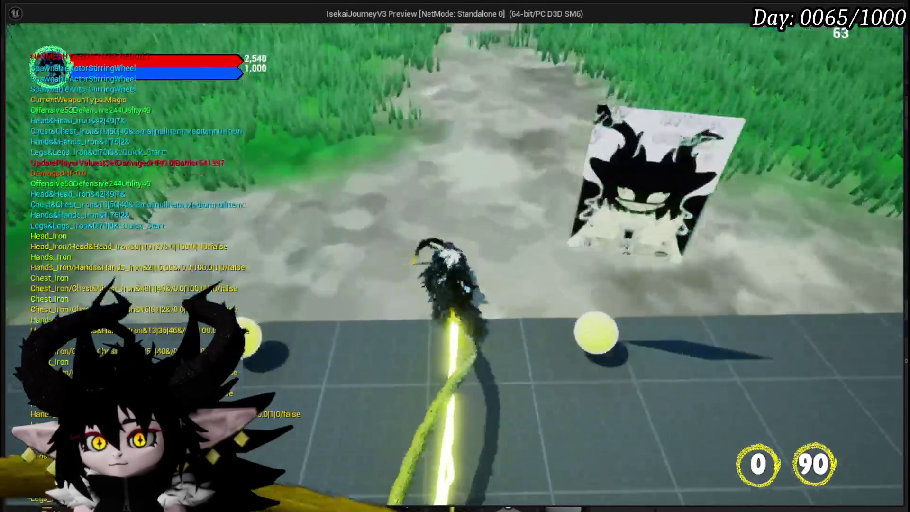
# Step: Walk into the water slime to trigger a battle, then stop play and save
pyautogui.press('w')
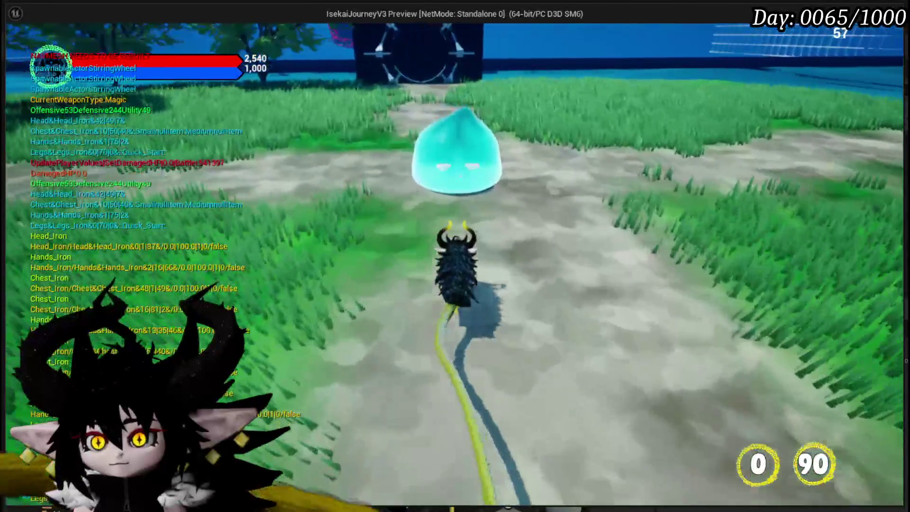
pyautogui.press('e')
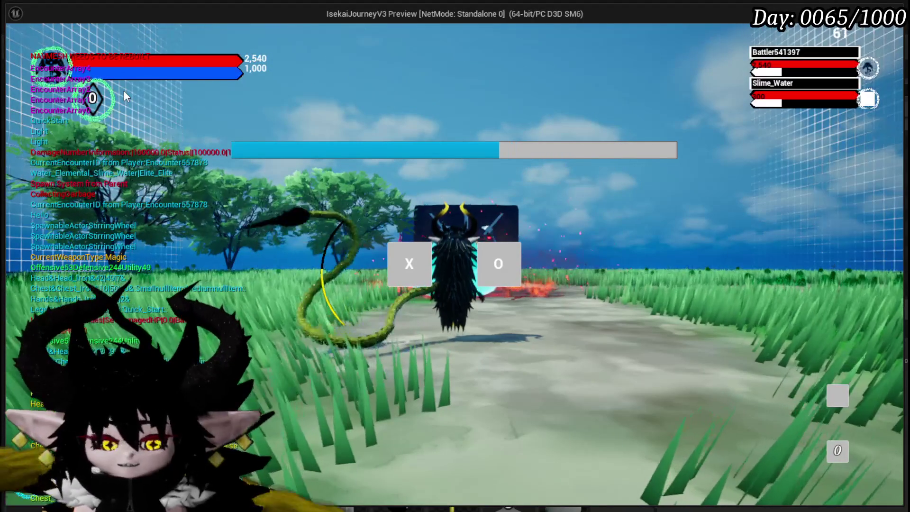
pyautogui.press('Escape')
pyautogui.hotkey('ctrl', 's')
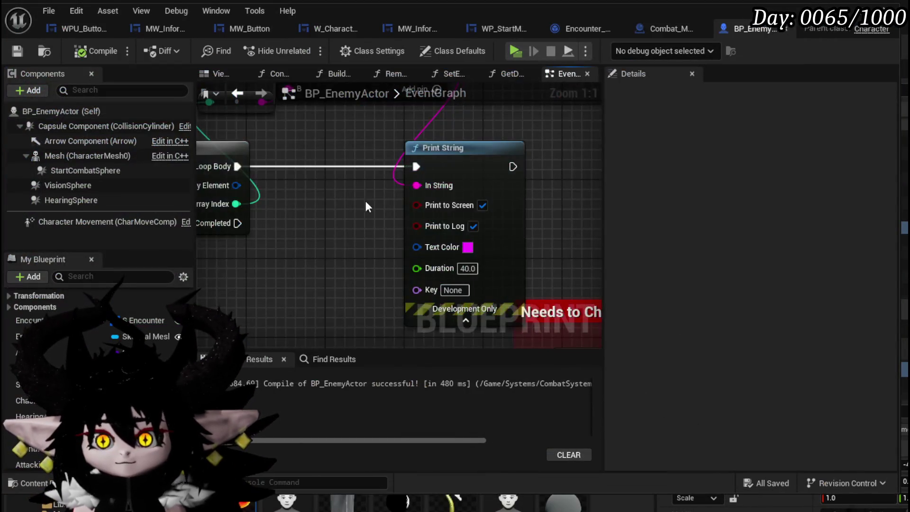
# Step: Open Start Encounter from BP_EnemyActor and pan to the Current Wave and Current Encounter setters
pyautogui.moveTo(365, 201)
pyautogui.mouseDown()
pyautogui.moveTo(584, 202)
pyautogui.moveTo(478, 237)
pyautogui.moveTo(572, 233)
pyautogui.mouseUp()
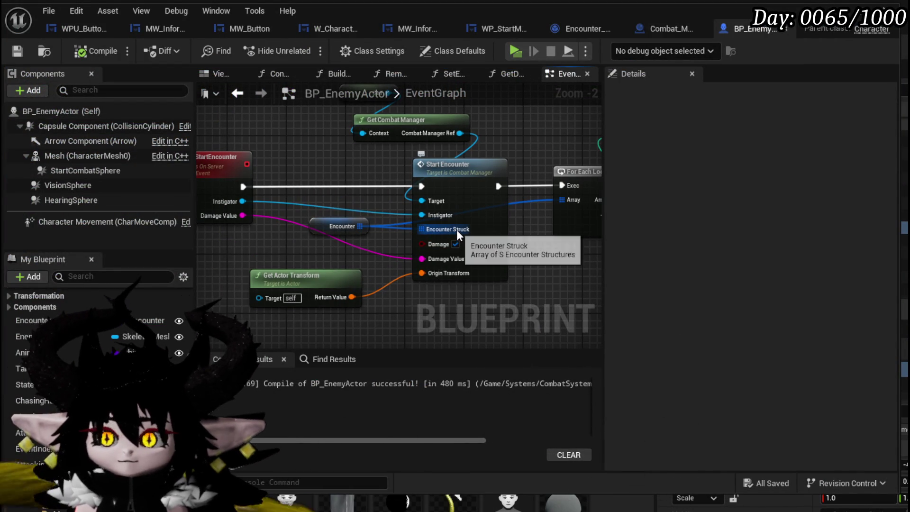
pyautogui.doubleClick(470, 167)
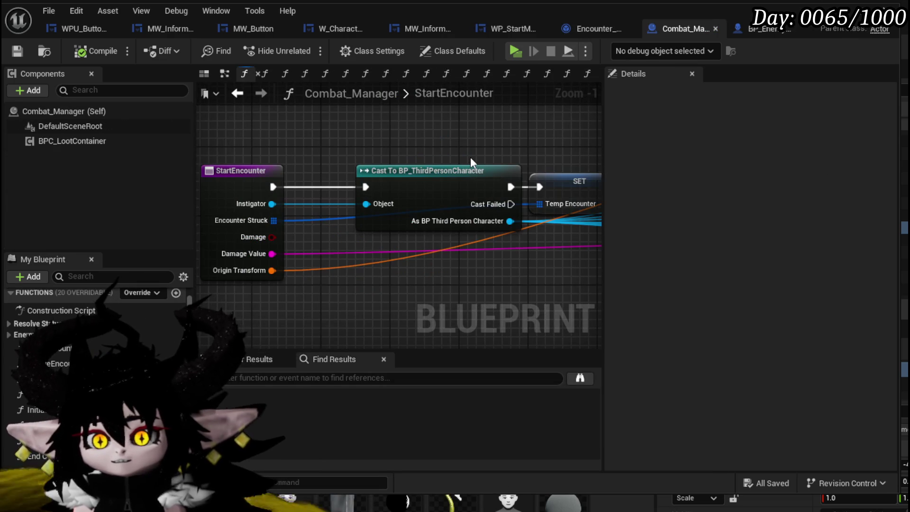
pyautogui.scroll(-2, 470, 158)
pyautogui.moveTo(470, 157); pyautogui.dragTo(204, 199)
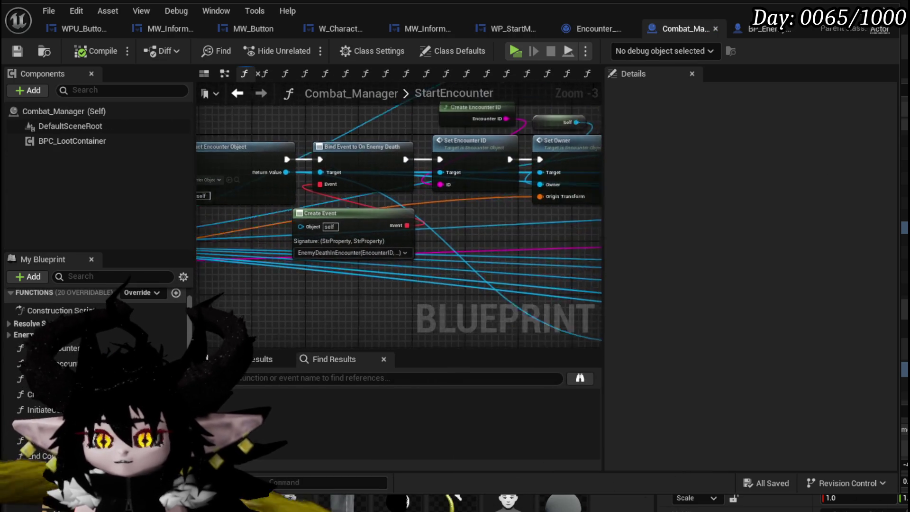
pyautogui.moveTo(552, 240); pyautogui.dragTo(263, 283)
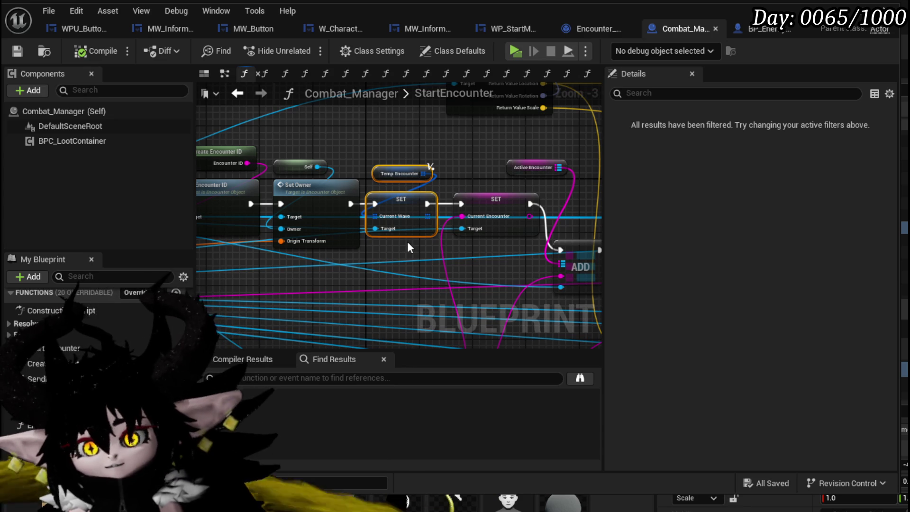
# Step: In Encounter_Object, search for 'CurrentWave' and jump to where Current Wave is set
pyautogui.click(592, 28)
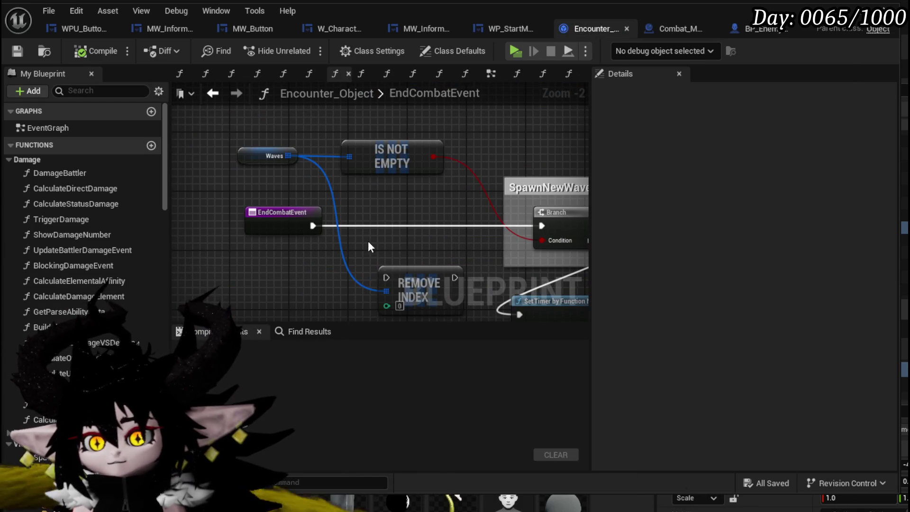
pyautogui.moveTo(491, 176)
pyautogui.mouseDown()
pyautogui.moveTo(354, 122)
pyautogui.moveTo(345, 176)
pyautogui.moveTo(386, 250)
pyautogui.moveTo(478, 251)
pyautogui.mouseUp()
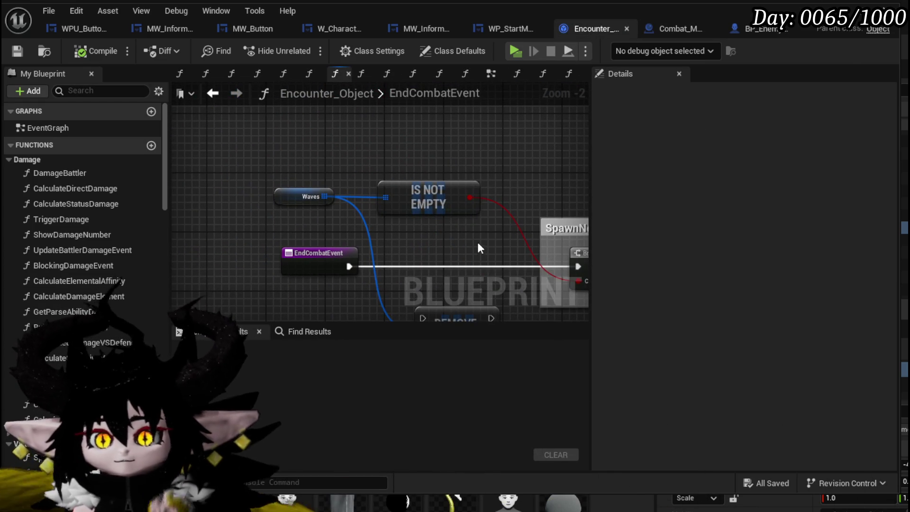
pyautogui.click(293, 332)
pyautogui.write('EndCombatEvent')
pyautogui.hotkey('ctrl', 'a')
pyautogui.write('CurrentWave')
pyautogui.press('Return')
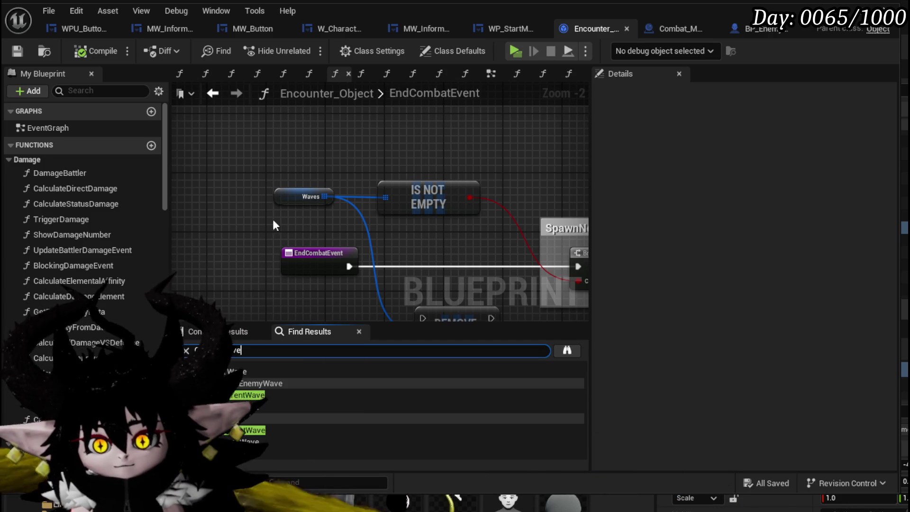
pyautogui.click(264, 395)
# Step: Inspect the SET, REMOVE and Spawn Enemy Battler nodes, then save Encounter_Object
pyautogui.moveTo(283, 255); pyautogui.dragTo(312, 240)
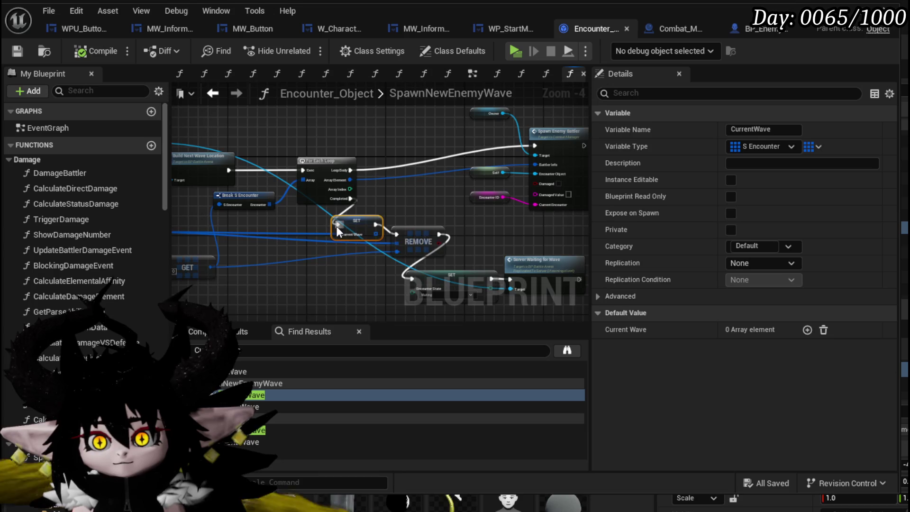
pyautogui.scroll(3, 336, 226)
pyautogui.scroll(-1, 435, 230)
pyautogui.moveTo(435, 230)
pyautogui.mouseDown()
pyautogui.moveTo(315, 230)
pyautogui.moveTo(442, 234)
pyautogui.mouseUp()
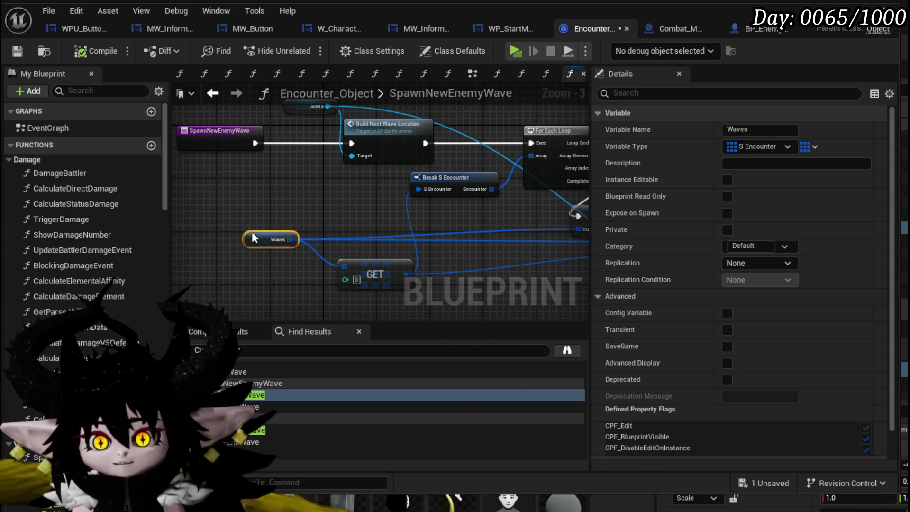
pyautogui.moveTo(353, 232); pyautogui.dragTo(232, 233)
pyautogui.moveTo(458, 231)
pyautogui.mouseDown()
pyautogui.moveTo(326, 251)
pyautogui.moveTo(306, 286)
pyautogui.mouseUp()
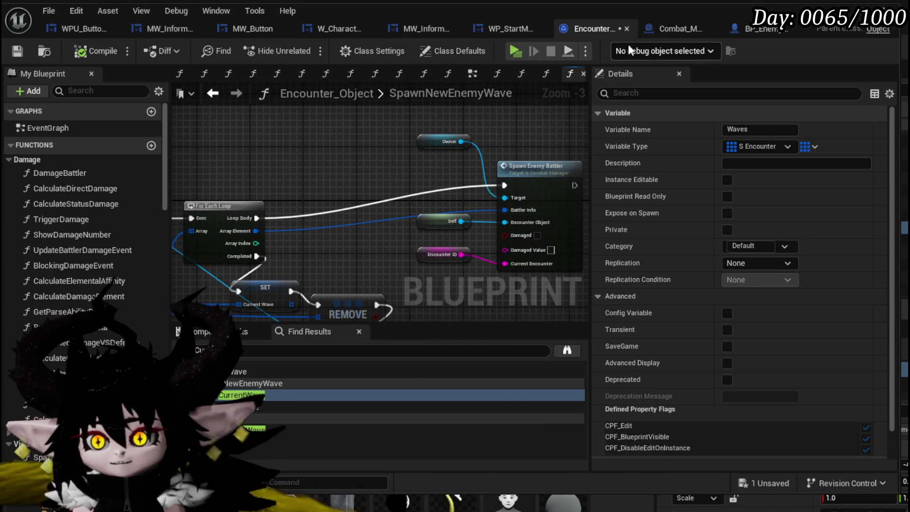
pyautogui.click(9, 53)
pyautogui.click(675, 30)
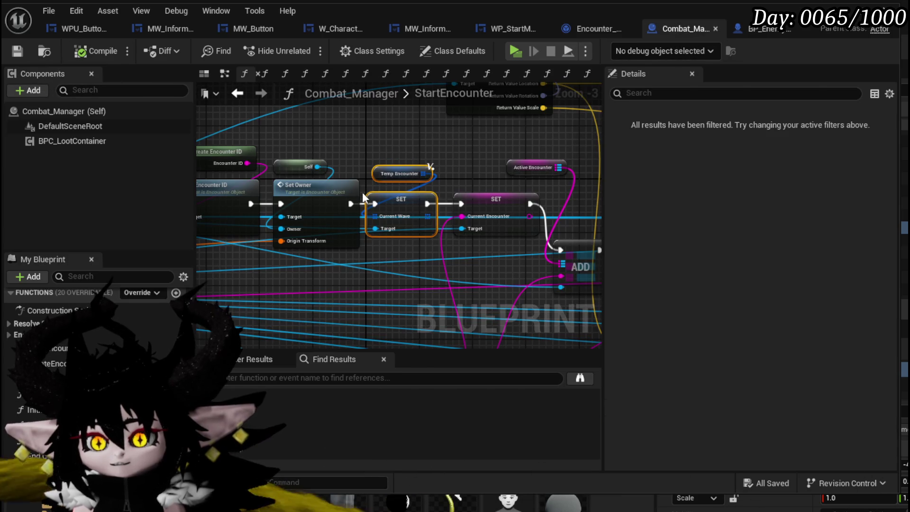
# Step: Add a SET Waves node on Temp Encounter between SET Current Wave and SET Current Encounter, then compile
pyautogui.moveTo(337, 198); pyautogui.dragTo(508, 175)
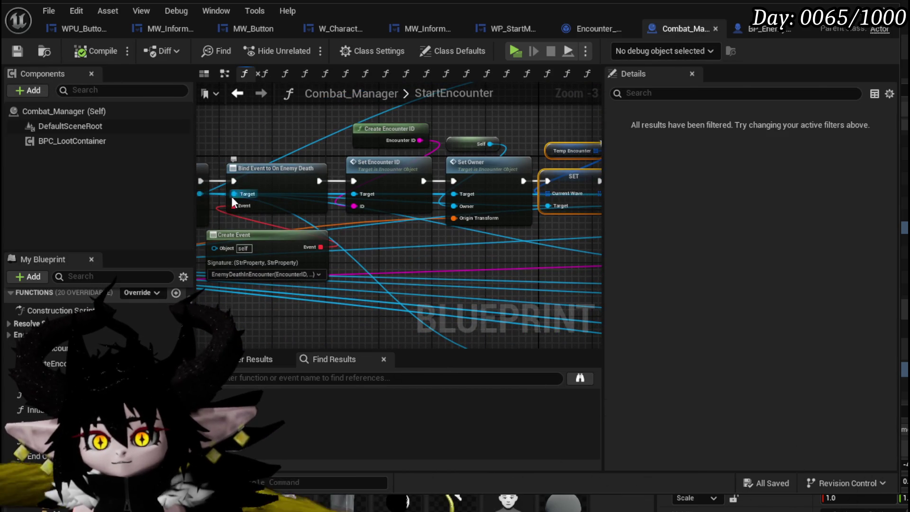
pyautogui.moveTo(198, 193)
pyautogui.mouseDown()
pyautogui.moveTo(407, 209)
pyautogui.moveTo(309, 251)
pyautogui.mouseUp()
pyautogui.write('Waves')
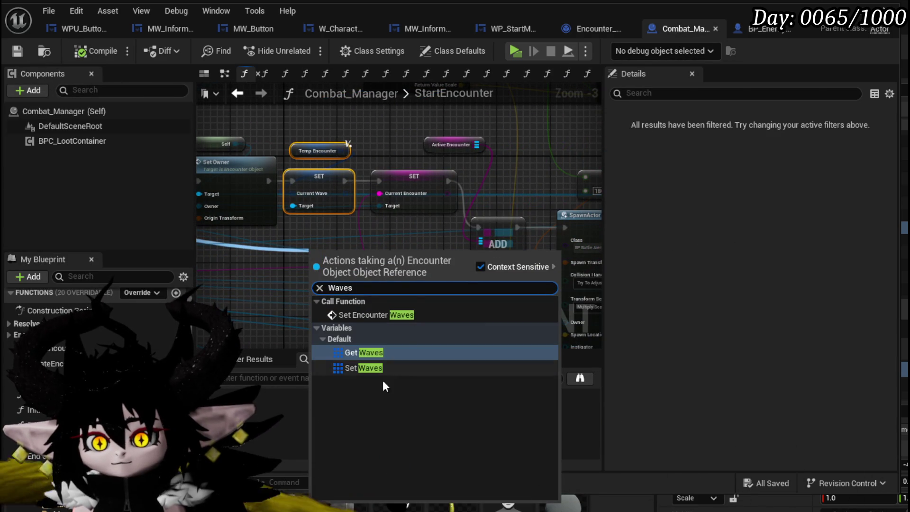
pyautogui.click(356, 368)
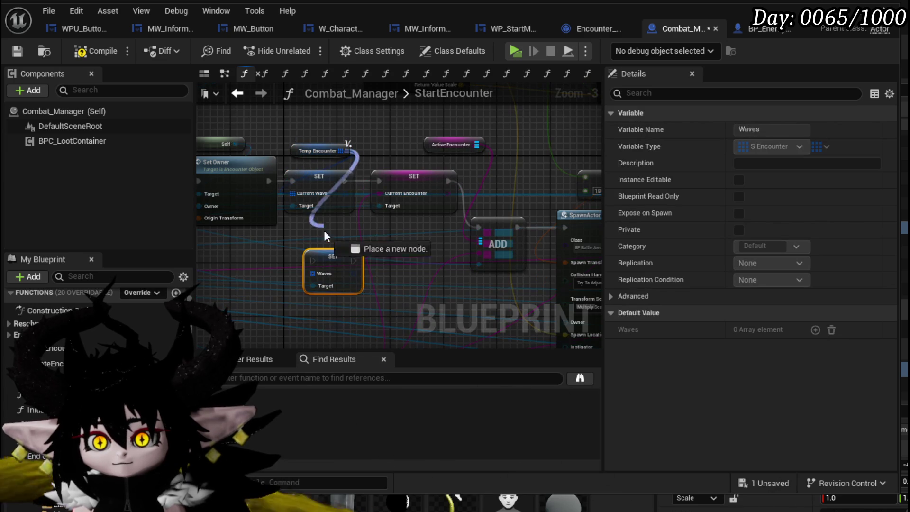
pyautogui.moveTo(331, 255)
pyautogui.mouseDown()
pyautogui.moveTo(323, 219)
pyautogui.moveTo(297, 226)
pyautogui.mouseUp()
pyautogui.moveTo(340, 227)
pyautogui.mouseDown()
pyautogui.moveTo(354, 238)
pyautogui.moveTo(351, 207)
pyautogui.moveTo(378, 179)
pyautogui.mouseUp()
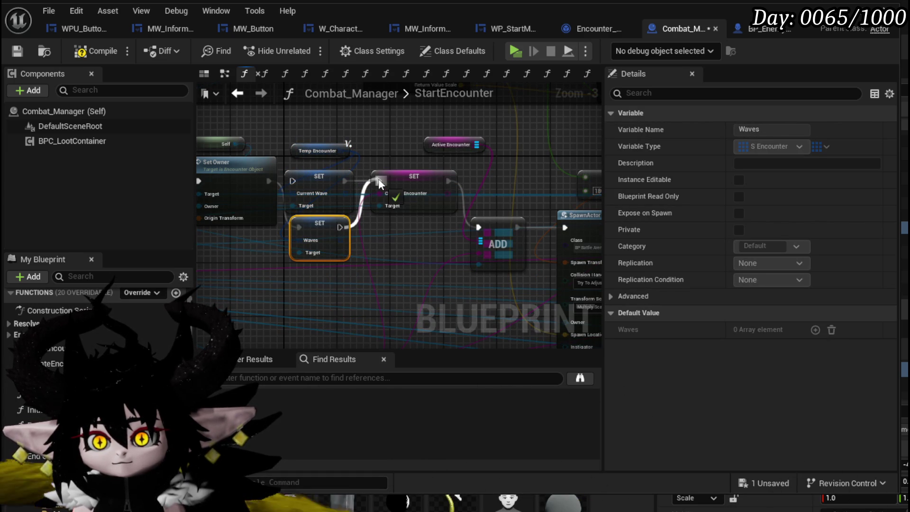
pyautogui.click(374, 159)
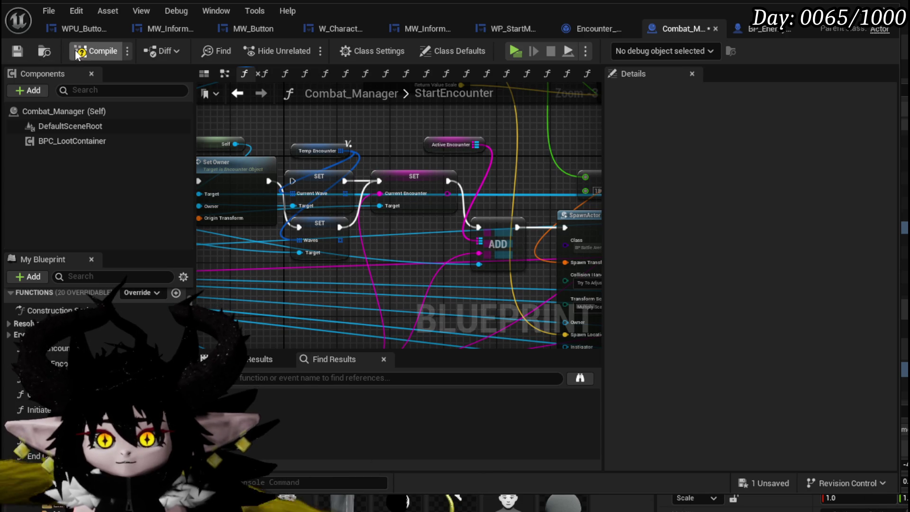
pyautogui.click(16, 53)
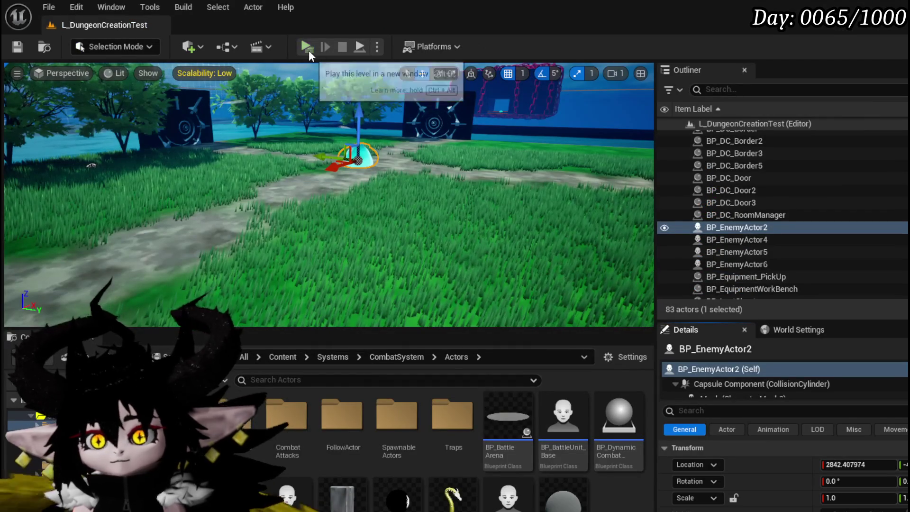
pyautogui.click(308, 49)
# Step: Walk to the water slime, attack it, and accept the prompt to begin battle
pyautogui.press('w')
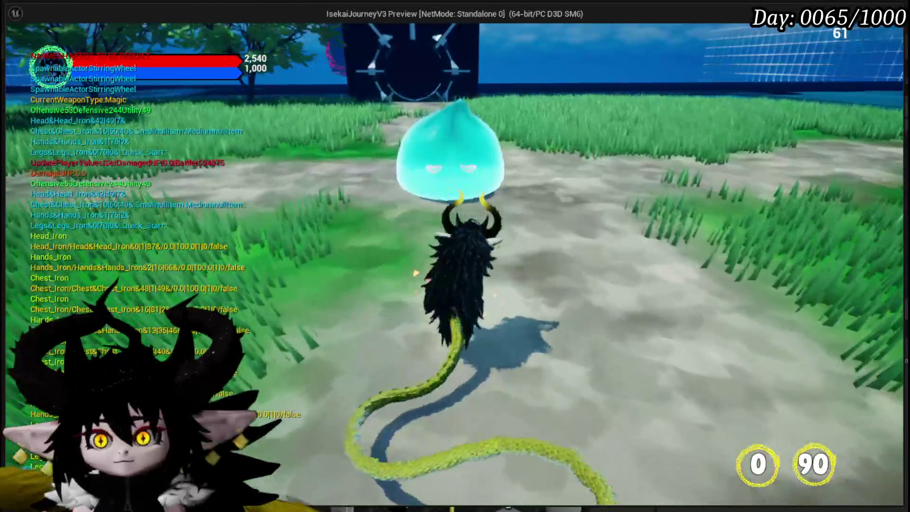
pyautogui.press('e')
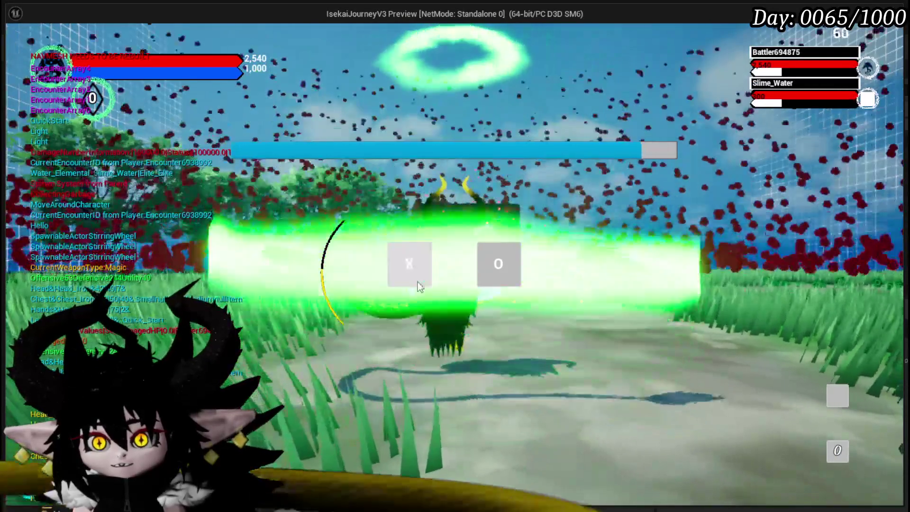
pyautogui.click(411, 258)
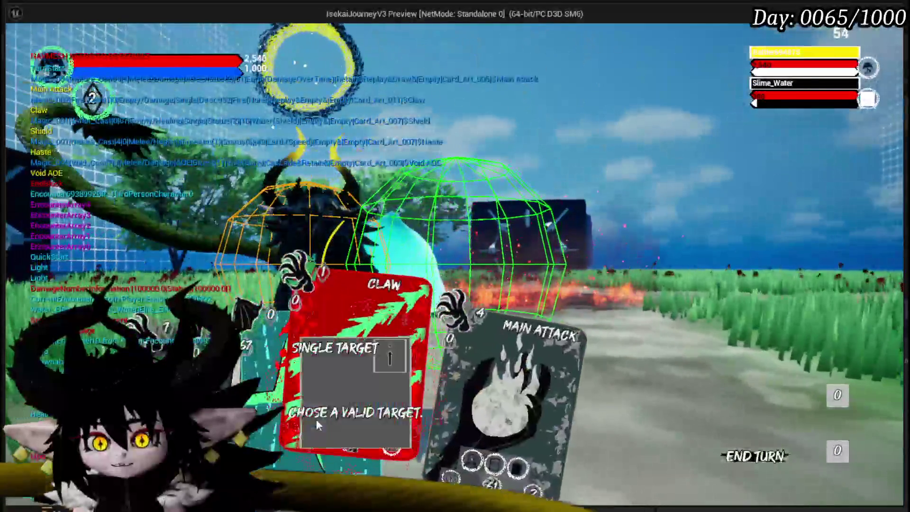
# Step: Play the Claw and Giga Draw cards, review the hand, then cast Attack Summon
pyautogui.click(354, 425)
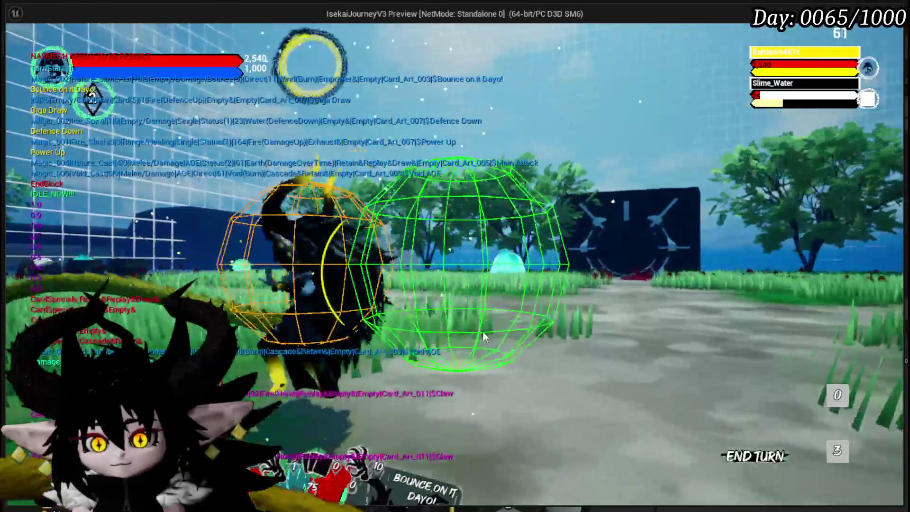
pyautogui.click(390, 345)
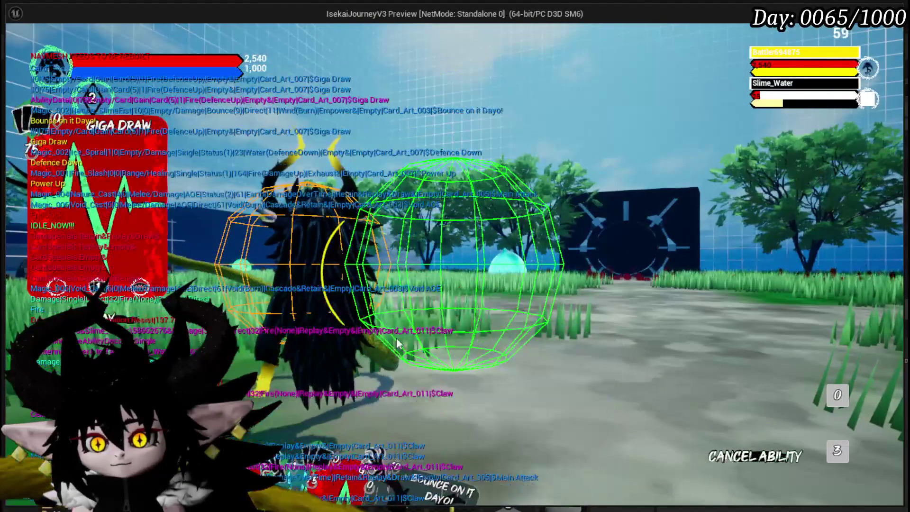
pyautogui.click(442, 311)
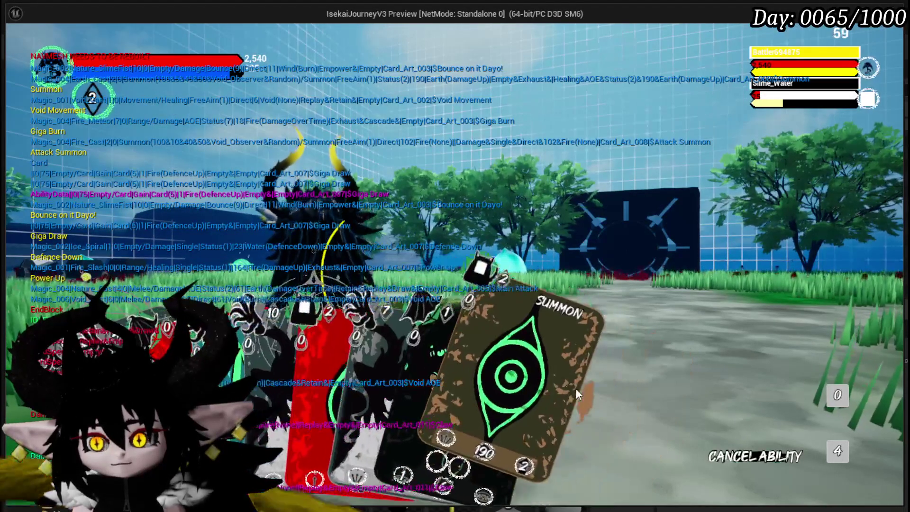
pyautogui.click(836, 451)
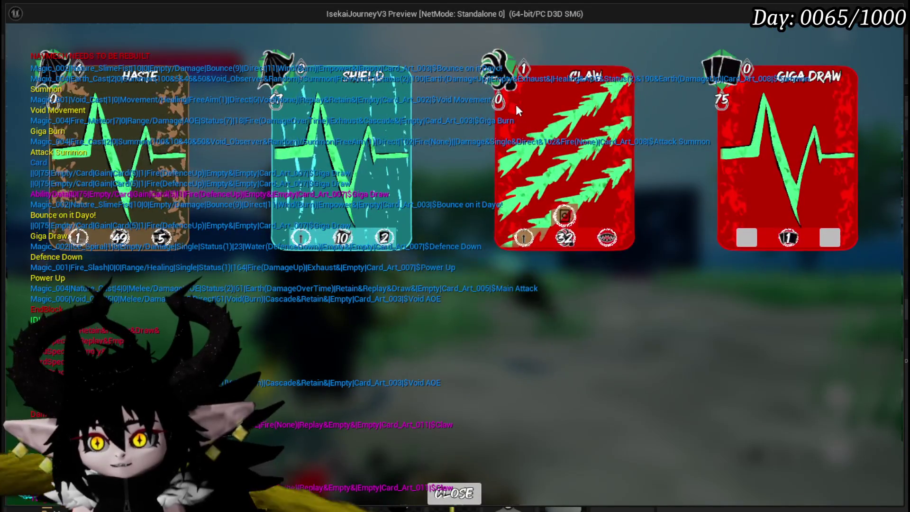
pyautogui.click(468, 495)
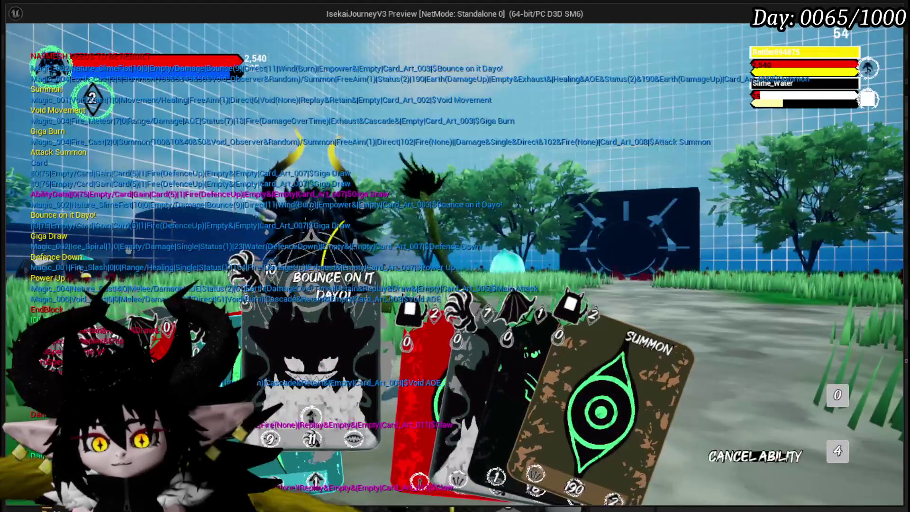
pyautogui.click(346, 355)
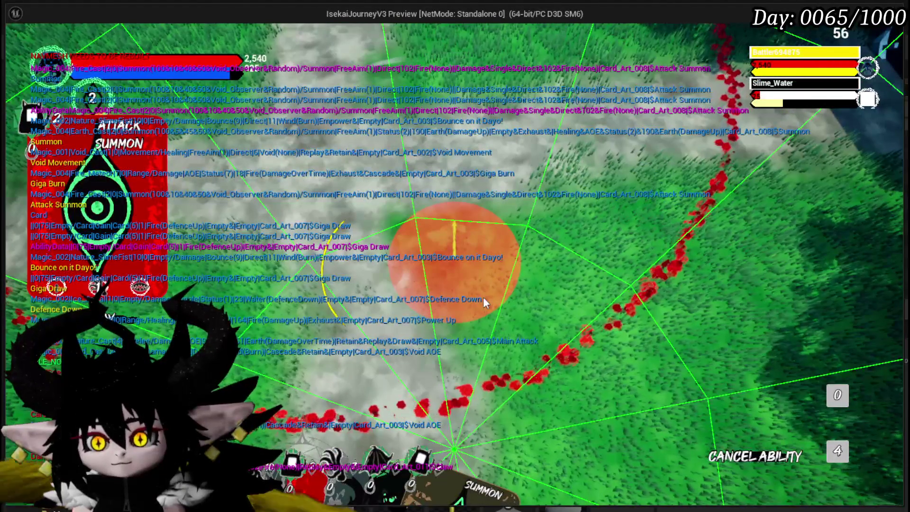
pyautogui.click(484, 299)
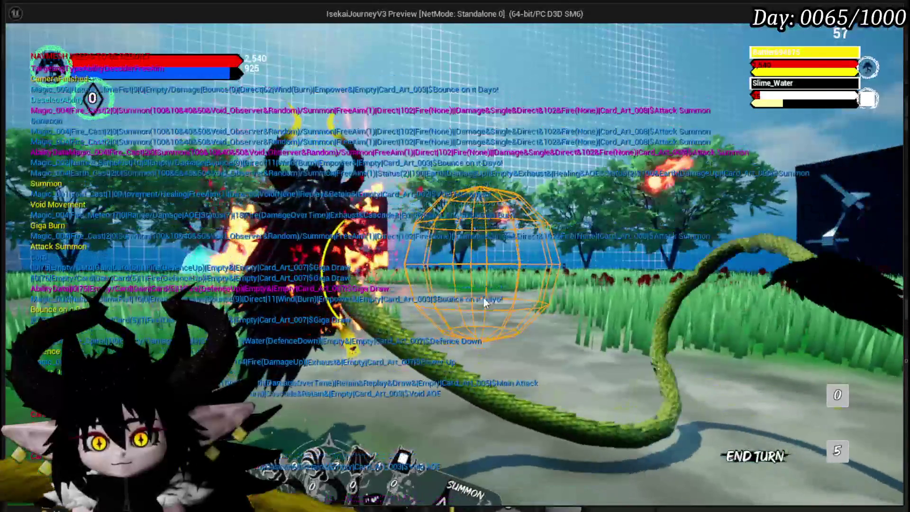
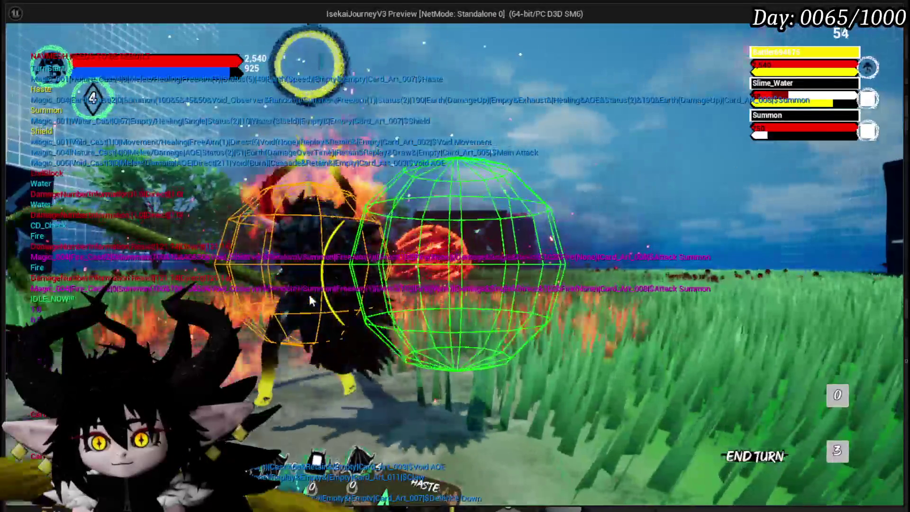
# Step: End the turn to draw a new hand, then place an Attack Summon on the aimed spot
pyautogui.click(372, 299)
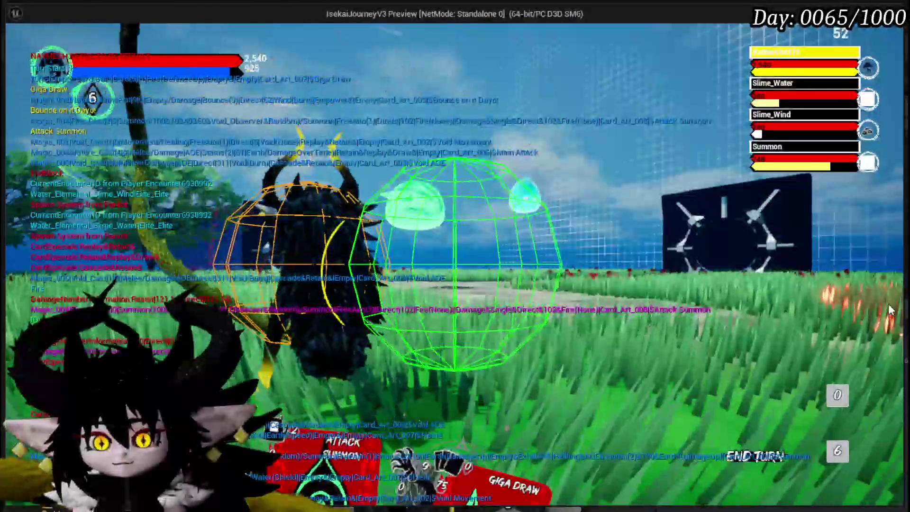
pyautogui.click(342, 422)
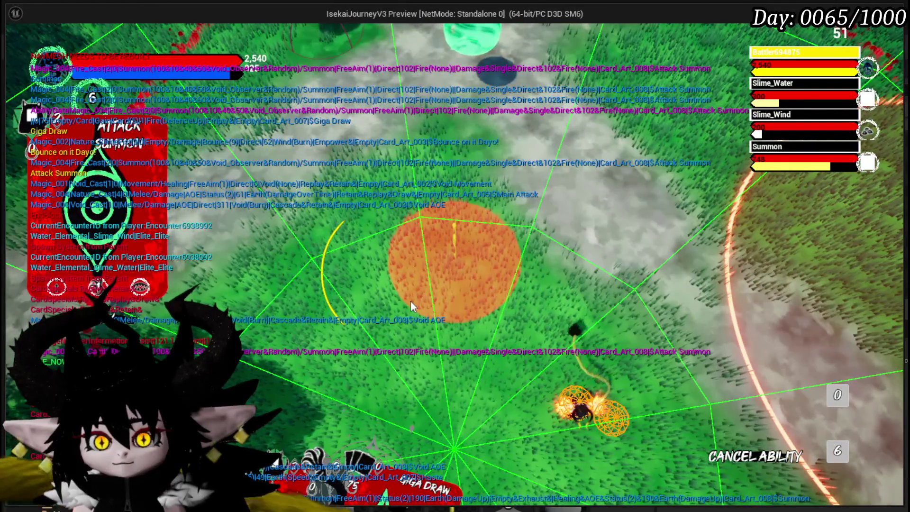
pyautogui.click(410, 301)
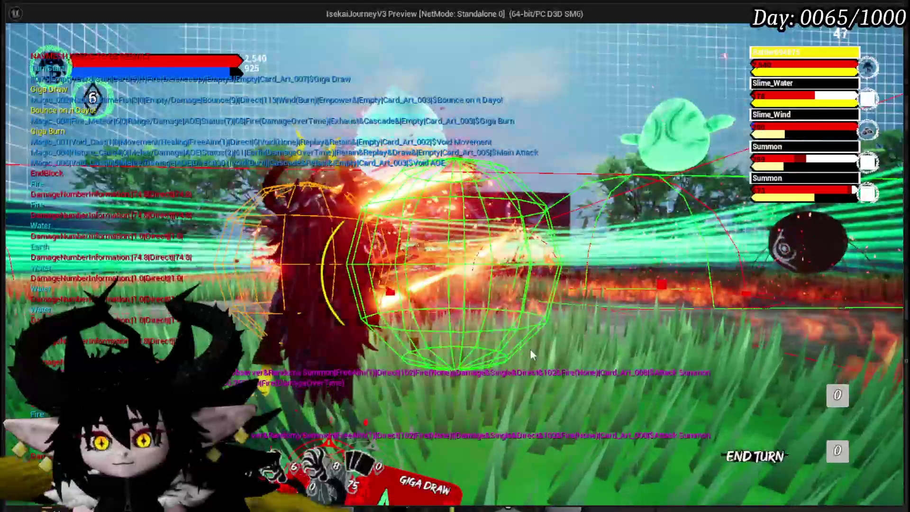
# Step: Cast Giga Draw on the targeted area, defeating Slime_Water
pyautogui.moveTo(323, 406)
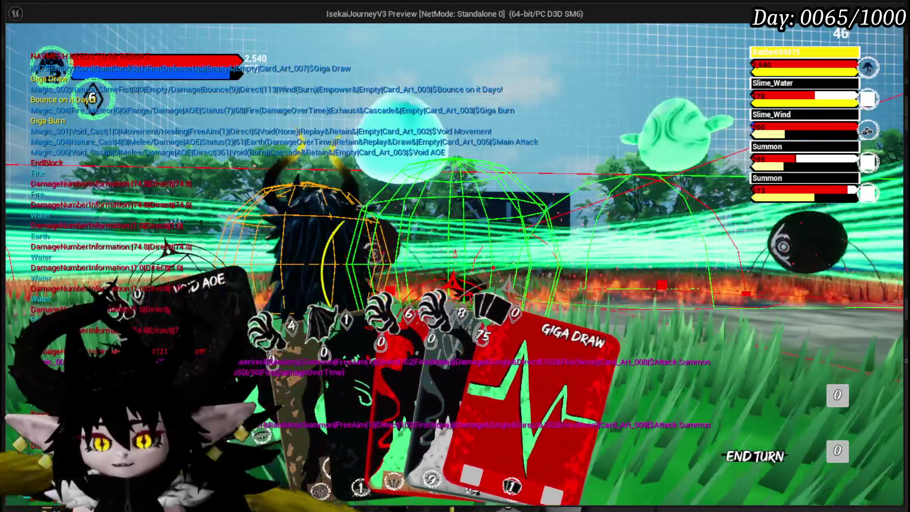
pyautogui.click(473, 375)
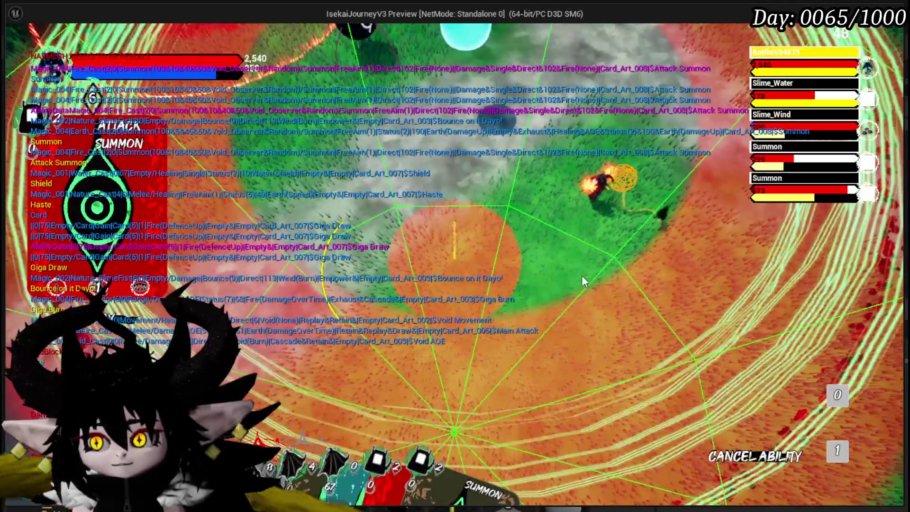
pyautogui.click(582, 277)
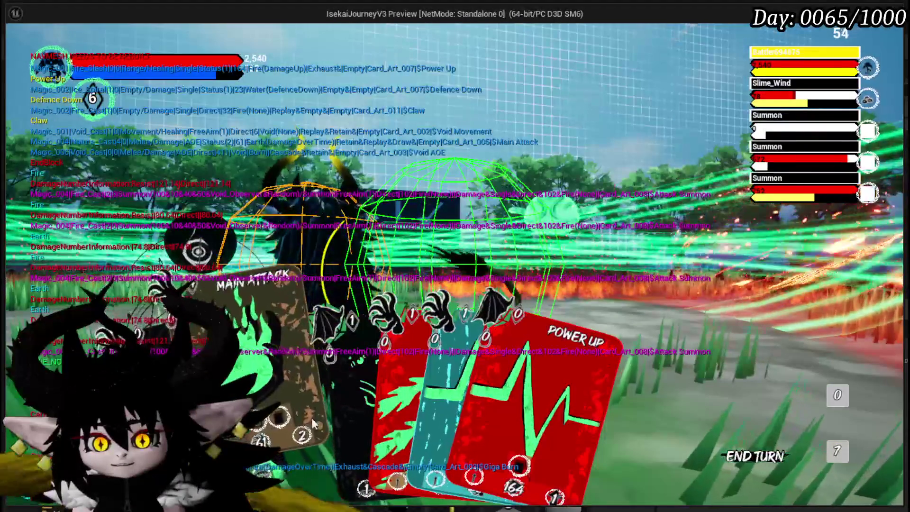
# Step: Cast Defence Down and Void Movement on the chosen target, then exit the preview with Esc
pyautogui.click(356, 419)
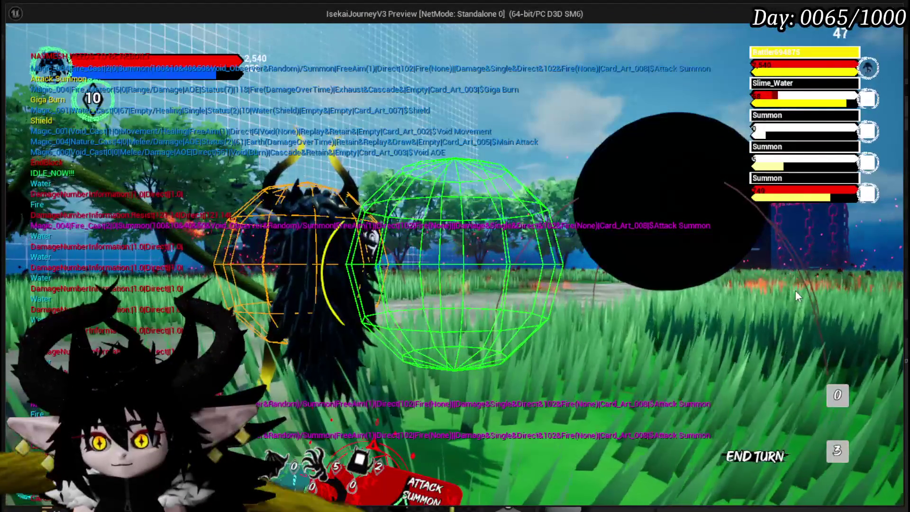
pyautogui.moveTo(296, 410)
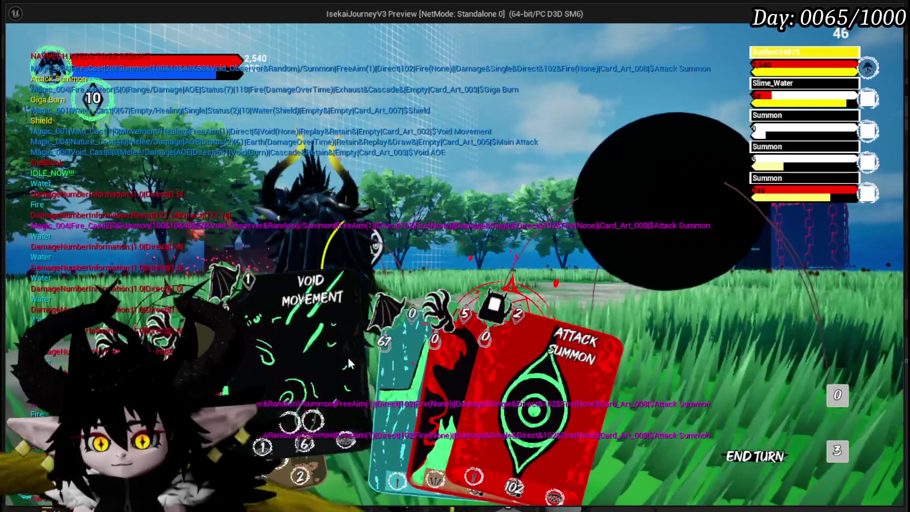
pyautogui.click(337, 359)
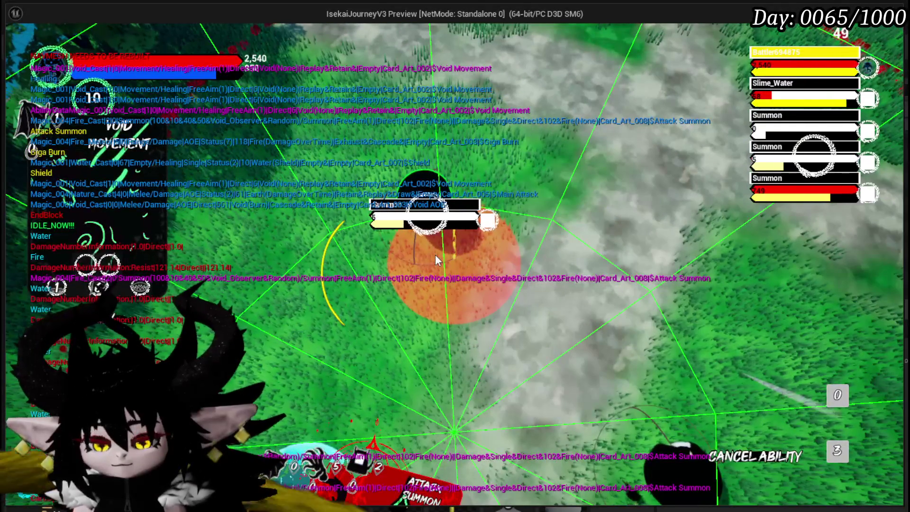
pyautogui.click(436, 258)
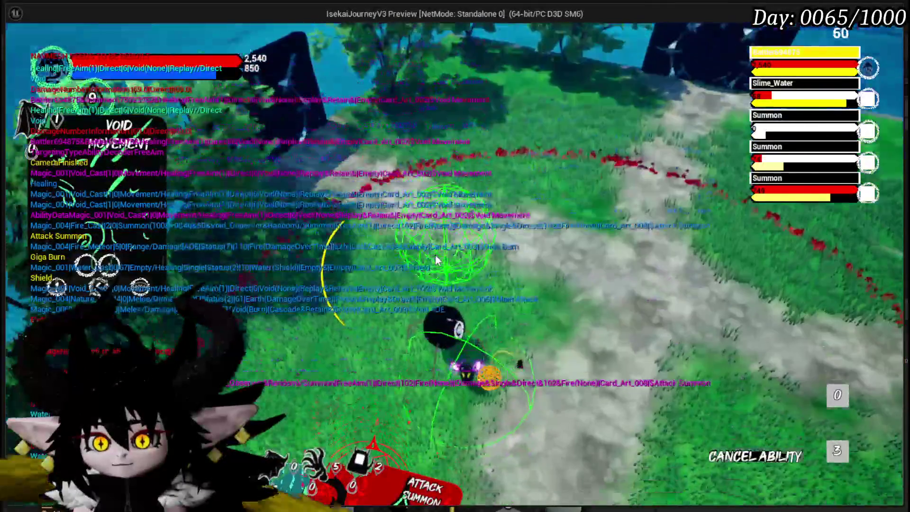
pyautogui.click(435, 254)
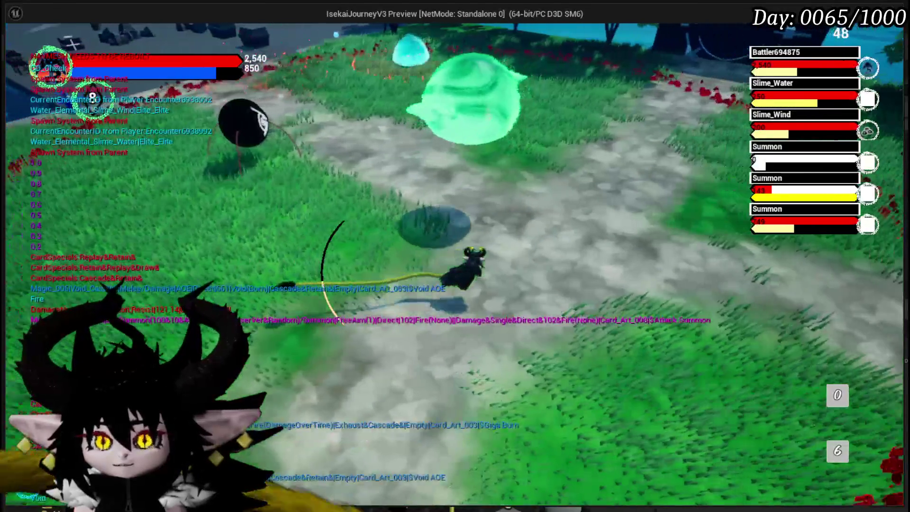
pyautogui.press('Escape')
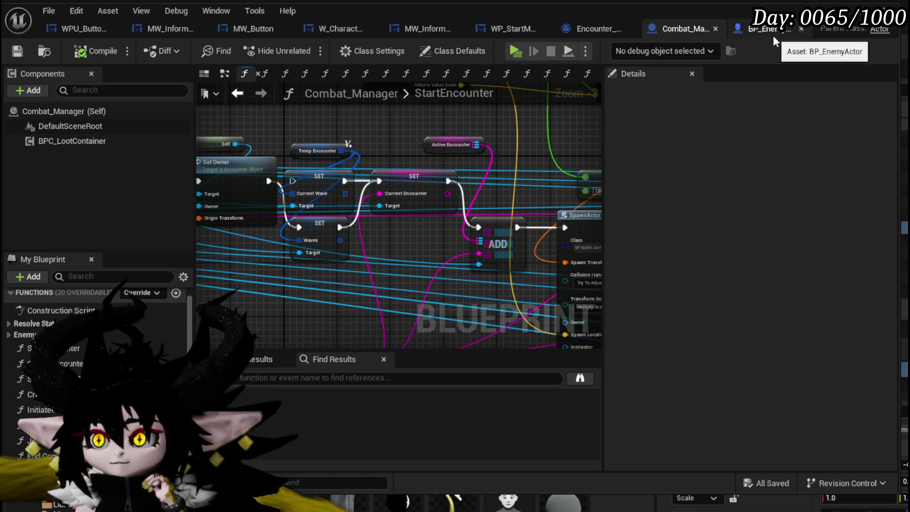
# Step: In Encounter_Object's SpawnNewEnemyWave, select REMOVE and locate the GET reading Waves index 0
pyautogui.click(597, 26)
pyautogui.moveTo(299, 211)
pyautogui.mouseDown()
pyautogui.moveTo(380, 140)
pyautogui.moveTo(508, 137)
pyautogui.moveTo(492, 130)
pyautogui.mouseUp()
pyautogui.moveTo(281, 248)
pyautogui.mouseDown()
pyautogui.moveTo(240, 208)
pyautogui.moveTo(193, 198)
pyautogui.mouseUp()
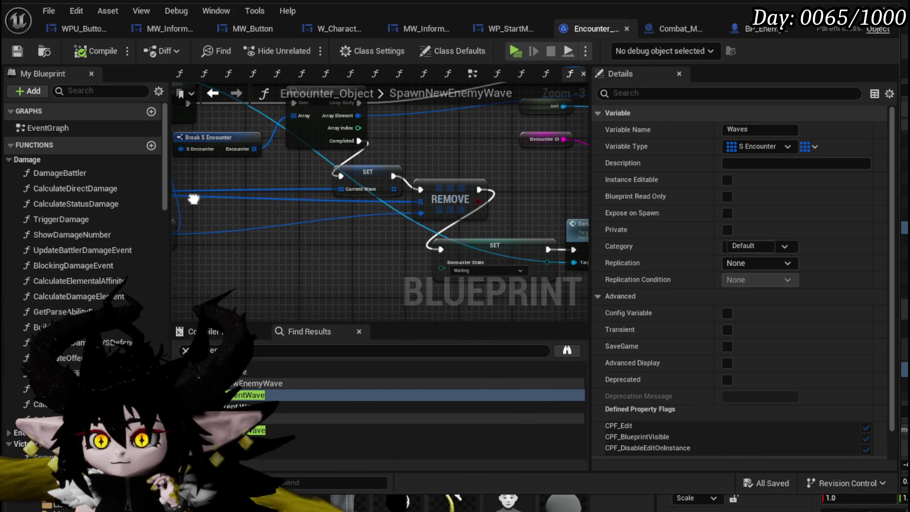
pyautogui.click(467, 198)
pyautogui.moveTo(289, 243)
pyautogui.mouseDown()
pyautogui.moveTo(462, 241)
pyautogui.moveTo(327, 229)
pyautogui.moveTo(348, 229)
pyautogui.mouseUp()
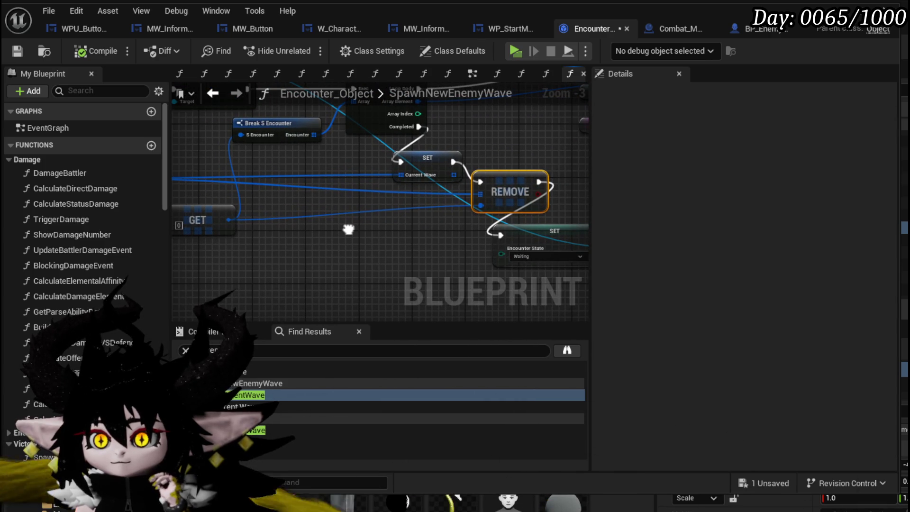
pyautogui.moveTo(289, 160)
pyautogui.mouseDown()
pyautogui.moveTo(398, 175)
pyautogui.moveTo(383, 175)
pyautogui.moveTo(349, 225)
pyautogui.moveTo(245, 266)
pyautogui.moveTo(254, 223)
pyautogui.moveTo(564, 227)
pyautogui.moveTo(543, 223)
pyautogui.mouseUp()
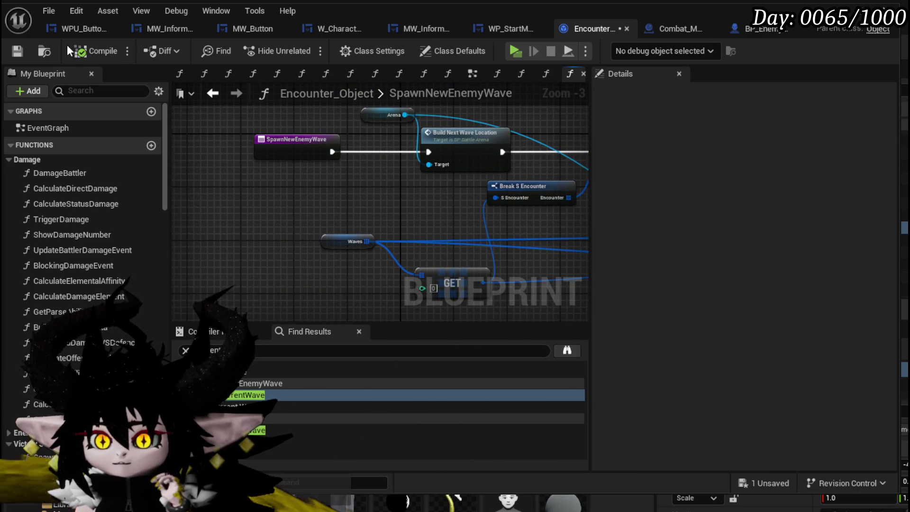
# Step: Save Encounter_Object and go back to EndCombatEvent to find the Prepair Player for New Wave node
pyautogui.click(17, 53)
pyautogui.moveTo(400, 186)
pyautogui.mouseDown()
pyautogui.moveTo(354, 183)
pyautogui.moveTo(268, 134)
pyautogui.moveTo(174, 127)
pyautogui.mouseUp()
pyautogui.click(213, 93)
pyautogui.scroll(-1, 361, 158)
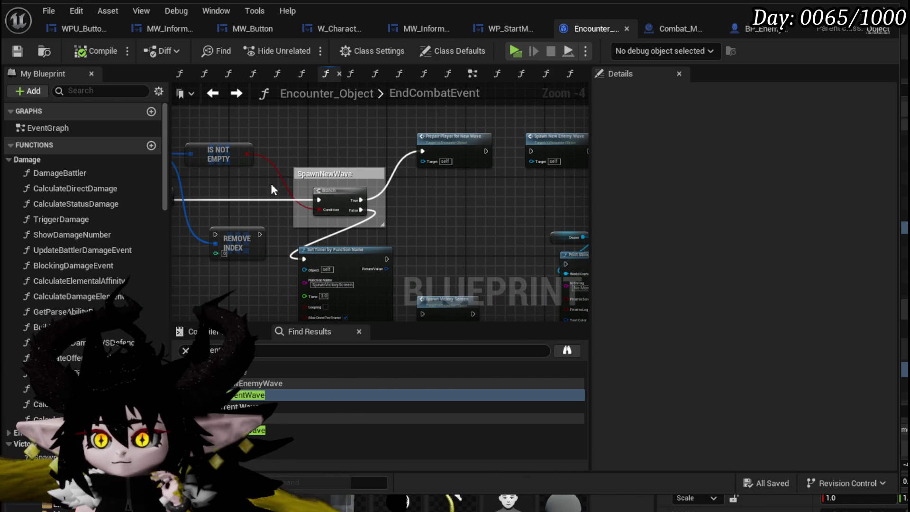
pyautogui.moveTo(462, 222)
pyautogui.mouseDown()
pyautogui.moveTo(409, 147)
pyautogui.moveTo(419, 232)
pyautogui.mouseUp()
pyautogui.scroll(1, 417, 223)
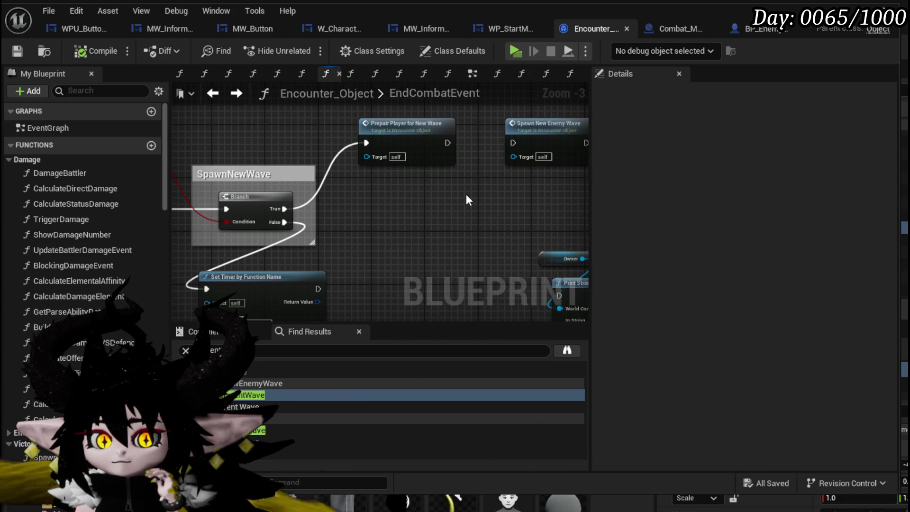
pyautogui.moveTo(466, 195); pyautogui.dragTo(436, 211)
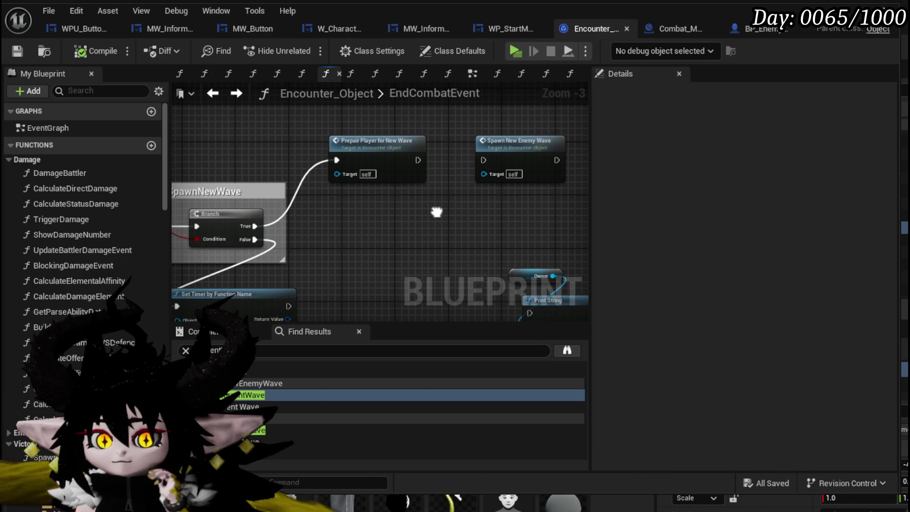
pyautogui.moveTo(435, 212)
pyautogui.mouseDown()
pyautogui.moveTo(310, 226)
pyautogui.moveTo(279, 95)
pyautogui.moveTo(264, 100)
pyautogui.moveTo(386, 137)
pyautogui.moveTo(416, 227)
pyautogui.moveTo(404, 194)
pyautogui.moveTo(539, 149)
pyautogui.moveTo(419, 133)
pyautogui.moveTo(342, 161)
pyautogui.mouseUp()
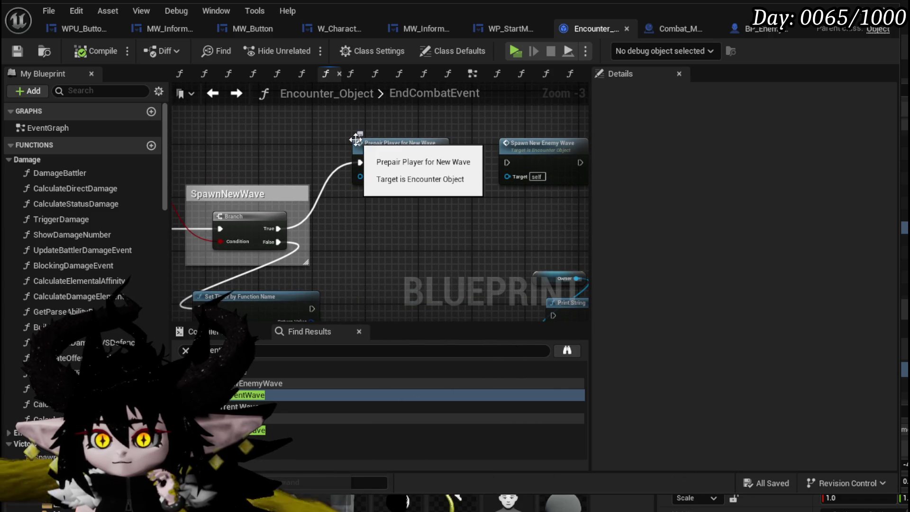
# Step: Inspect PrepairPlayerForNewWave's For Each Loop over Reset Battler, then return to EndCombatEvent
pyautogui.doubleClick(404, 148)
pyautogui.scroll(-2, 392, 147)
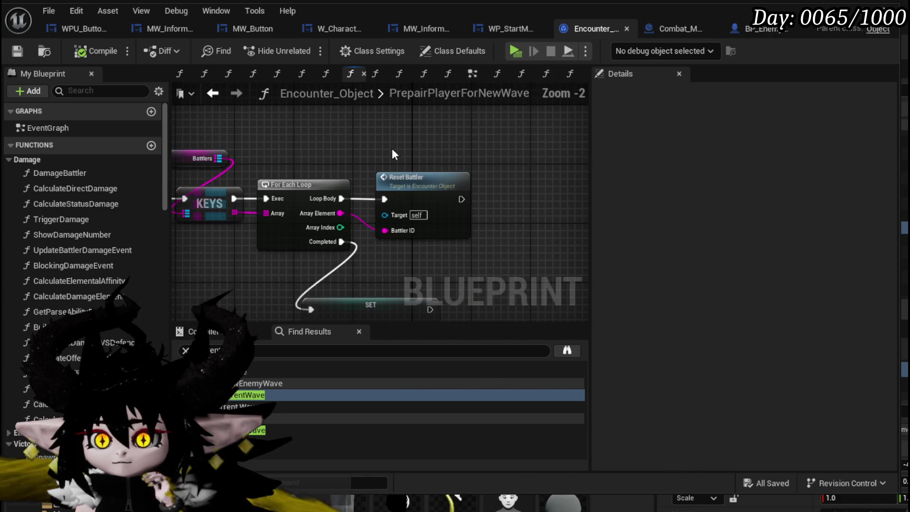
pyautogui.moveTo(400, 252)
pyautogui.mouseDown()
pyautogui.moveTo(444, 193)
pyautogui.moveTo(479, 244)
pyautogui.moveTo(636, 219)
pyautogui.moveTo(535, 224)
pyautogui.mouseUp()
pyautogui.click(214, 91)
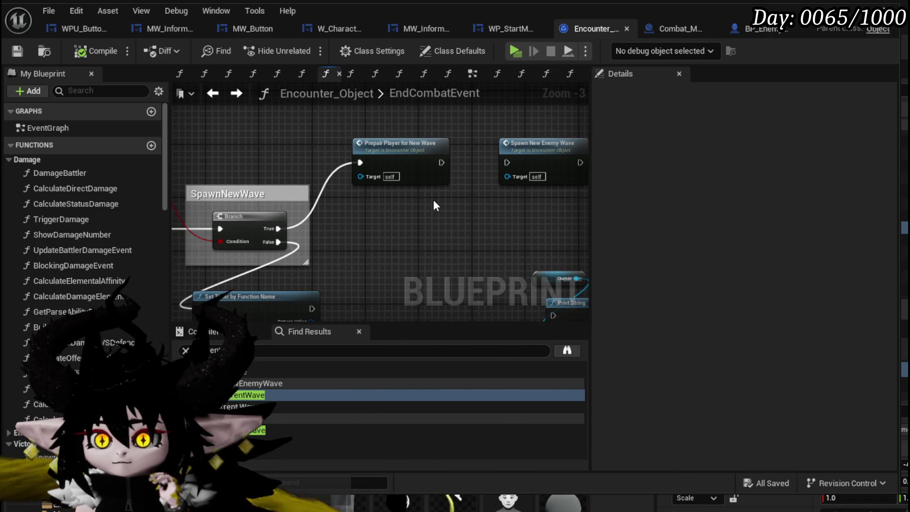
pyautogui.moveTo(387, 226)
pyautogui.mouseDown()
pyautogui.moveTo(582, 181)
pyautogui.moveTo(558, 176)
pyautogui.moveTo(309, 211)
pyautogui.mouseUp()
# Step: Drill through PrepairPlayerForNewWave and ResetBattler into BP_BattleUnit_Base's PrepairForNextWave event
pyautogui.doubleClick(309, 142)
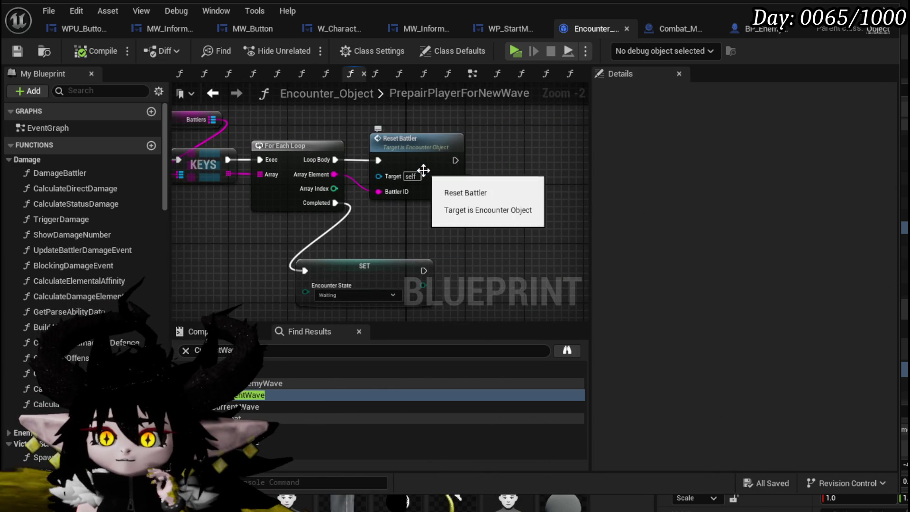
pyautogui.doubleClick(423, 170)
pyautogui.moveTo(369, 223); pyautogui.dragTo(224, 143)
pyautogui.moveTo(342, 199)
pyautogui.mouseDown()
pyautogui.moveTo(473, 189)
pyautogui.moveTo(382, 132)
pyautogui.moveTo(384, 87)
pyautogui.moveTo(392, 174)
pyautogui.mouseUp()
pyautogui.doubleClick(428, 188)
pyautogui.scroll(-3, 382, 135)
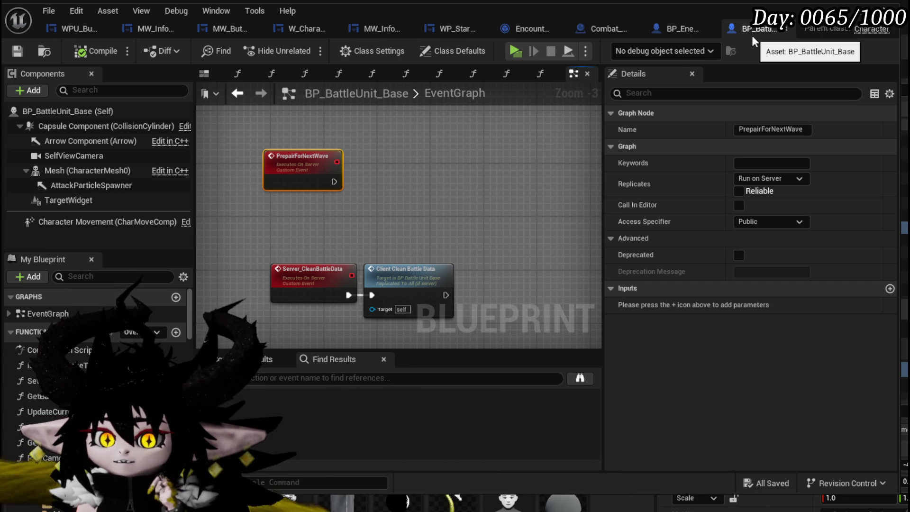
# Step: Close the BP_BattleUnit_Base and BP_EnemyActor blueprint tabs
pyautogui.click(783, 33)
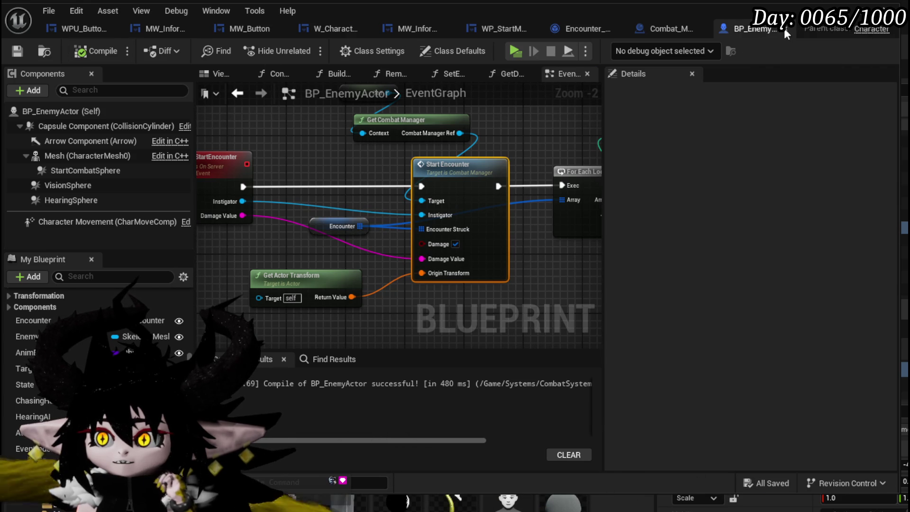
pyautogui.hotkey('ctrl', 'w')
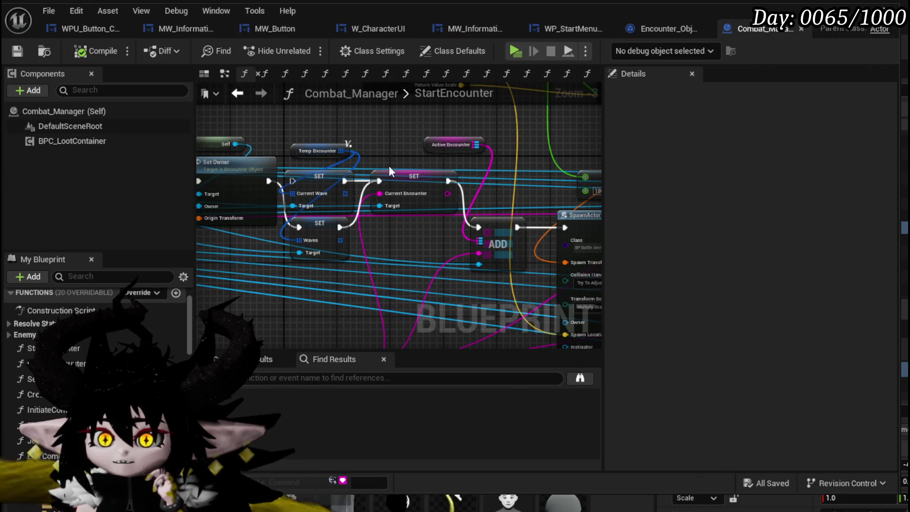
pyautogui.scroll(-2, 412, 147)
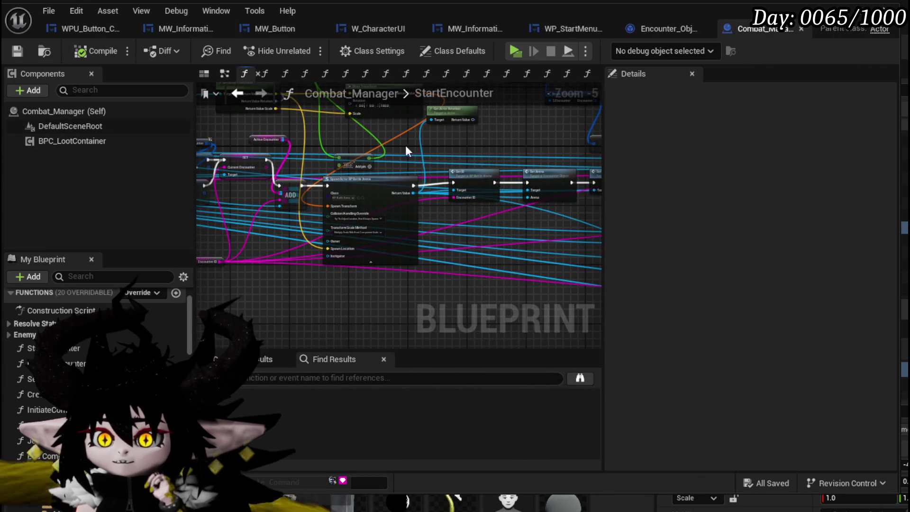
pyautogui.moveTo(362, 142); pyautogui.dragTo(395, 147)
pyautogui.scroll(3, 395, 147)
pyautogui.moveTo(328, 148); pyautogui.dragTo(428, 142)
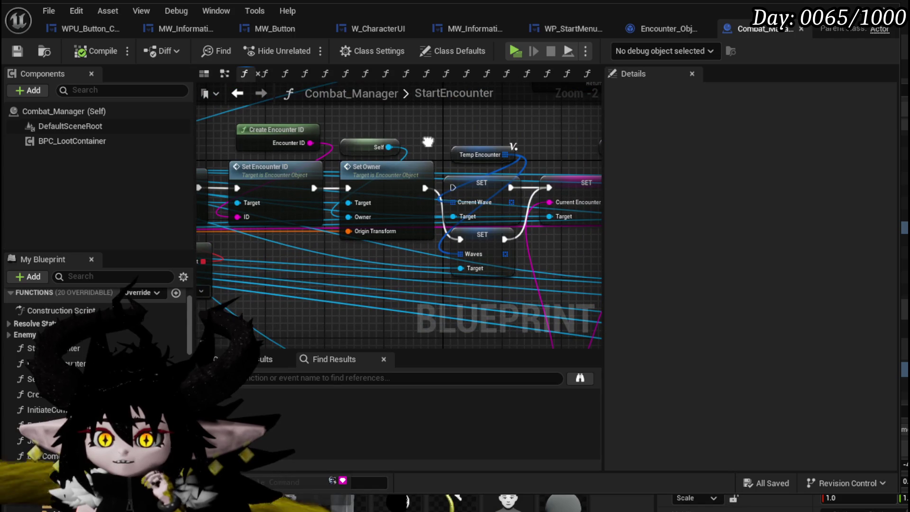
# Step: Return to Encounter_Object's ResetBattler graph, showing the FIND on Battlers
pyautogui.click(663, 23)
pyautogui.scroll(-4, 391, 148)
pyautogui.moveTo(412, 148)
pyautogui.mouseDown()
pyautogui.moveTo(416, 159)
pyautogui.moveTo(375, 158)
pyautogui.moveTo(377, 149)
pyautogui.mouseUp()
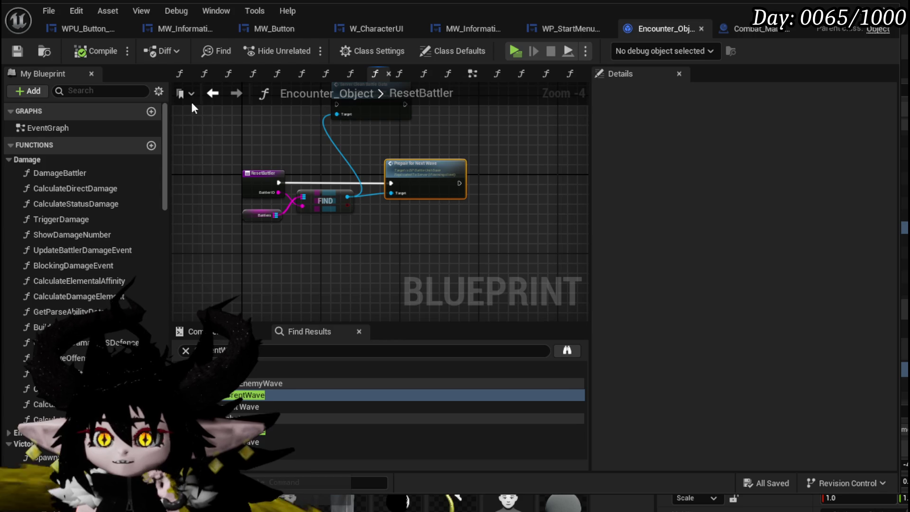
# Step: Navigate from PrepairPlayerForNewWave through DamageBattler and DeathEvent to the EndCombatEvent graph
pyautogui.click(213, 94)
pyautogui.moveTo(318, 144); pyautogui.dragTo(323, 174)
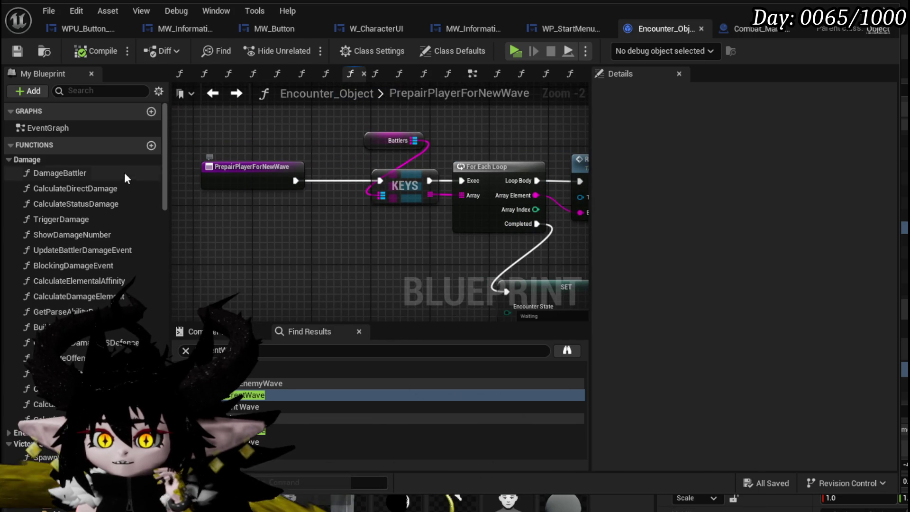
pyautogui.doubleClick(101, 170)
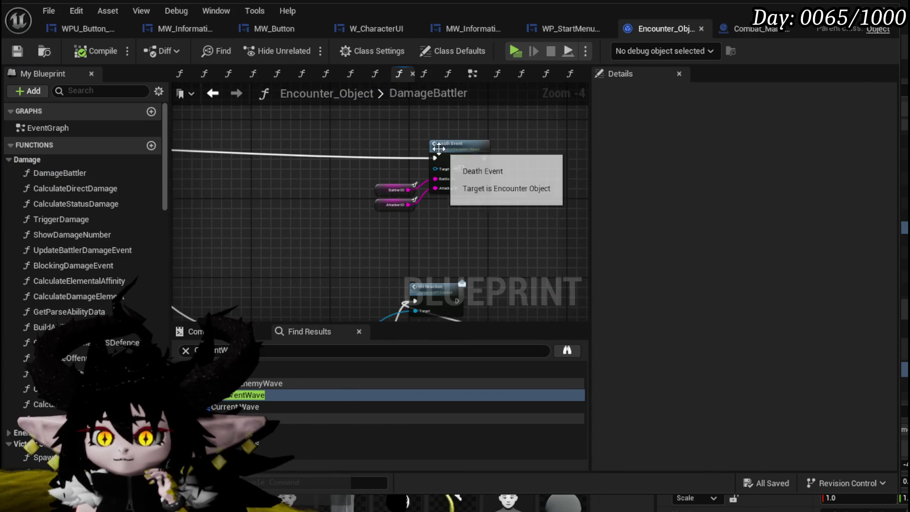
pyautogui.doubleClick(474, 150)
pyautogui.scroll(-2, 323, 226)
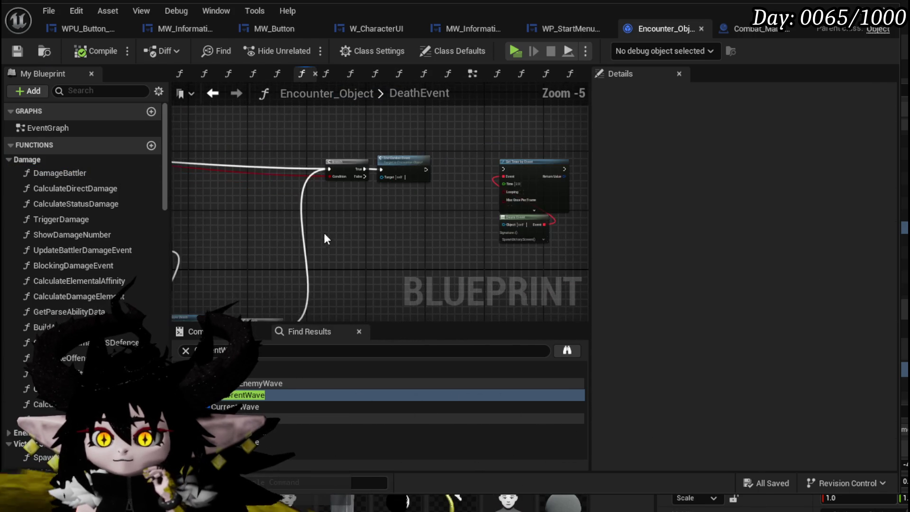
pyautogui.scroll(3, 375, 180)
pyautogui.doubleClick(377, 167)
pyautogui.scroll(2, 474, 174)
pyautogui.moveTo(500, 174)
pyautogui.mouseDown()
pyautogui.moveTo(548, 127)
pyautogui.moveTo(508, 106)
pyautogui.moveTo(596, 179)
pyautogui.moveTo(496, 138)
pyautogui.moveTo(496, 85)
pyautogui.moveTo(457, 209)
pyautogui.moveTo(328, 188)
pyautogui.moveTo(599, 155)
pyautogui.moveTo(497, 216)
pyautogui.moveTo(451, 177)
pyautogui.mouseUp()
# Step: Nudge the REMOVE INDEX on Waves before the SpawnNewWave branch, then locate Reset Battler
pyautogui.moveTo(189, 224); pyautogui.dragTo(356, 207)
pyautogui.moveTo(311, 234); pyautogui.dragTo(304, 228)
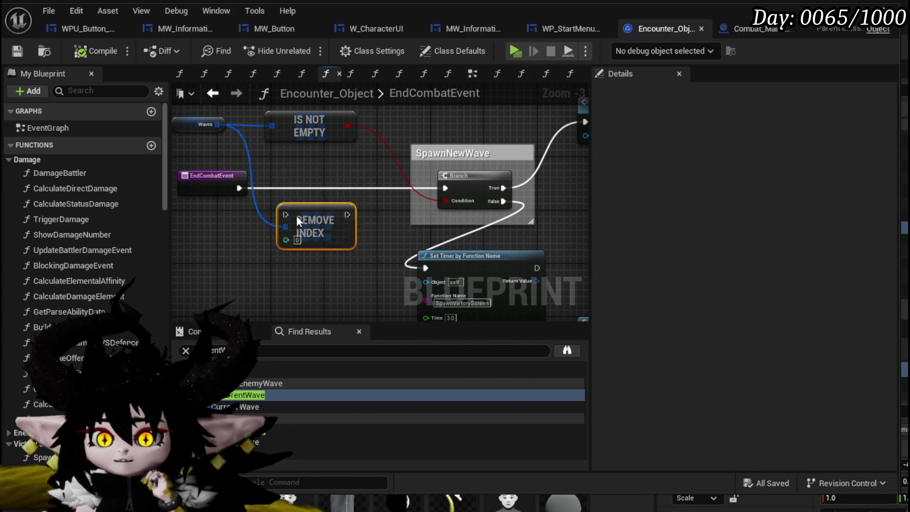
pyautogui.moveTo(355, 167); pyautogui.dragTo(217, 194)
pyautogui.moveTo(466, 149)
pyautogui.mouseDown()
pyautogui.moveTo(351, 149)
pyautogui.moveTo(213, 102)
pyautogui.moveTo(196, 124)
pyautogui.moveTo(229, 137)
pyautogui.moveTo(410, 145)
pyautogui.moveTo(267, 142)
pyautogui.mouseUp()
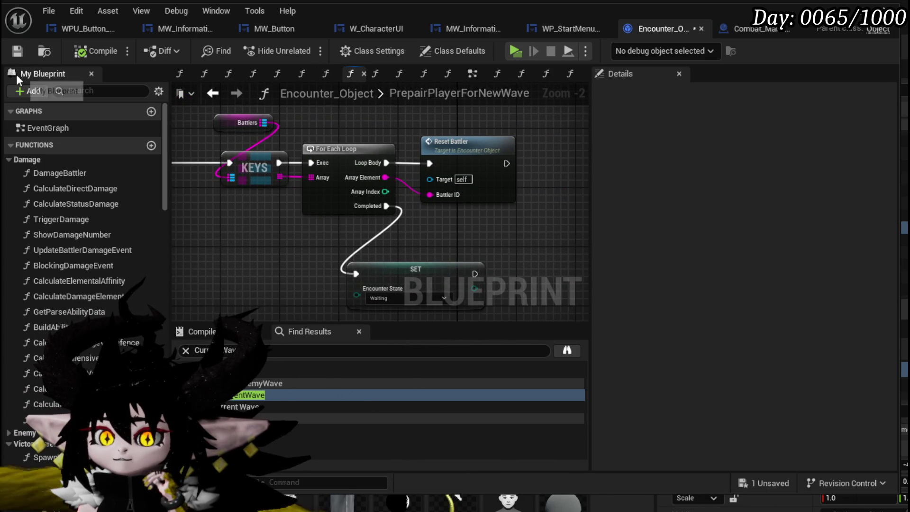
# Step: Save Encounter_Object and open the ResetBattler function to see Server Clean Battle Data
pyautogui.click(17, 51)
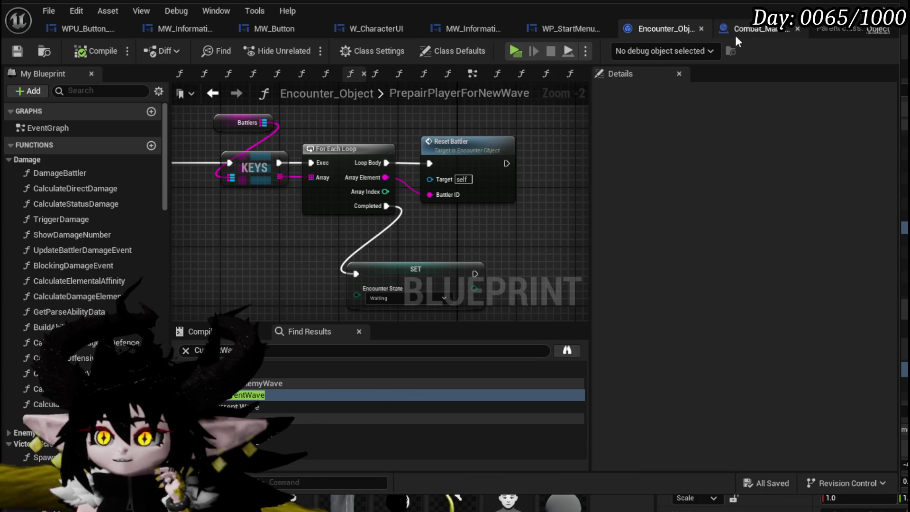
pyautogui.doubleClick(463, 145)
pyautogui.moveTo(409, 143)
pyautogui.mouseDown()
pyautogui.moveTo(412, 183)
pyautogui.moveTo(433, 183)
pyautogui.moveTo(446, 275)
pyautogui.moveTo(465, 257)
pyautogui.mouseUp()
pyautogui.scroll(1, 407, 178)
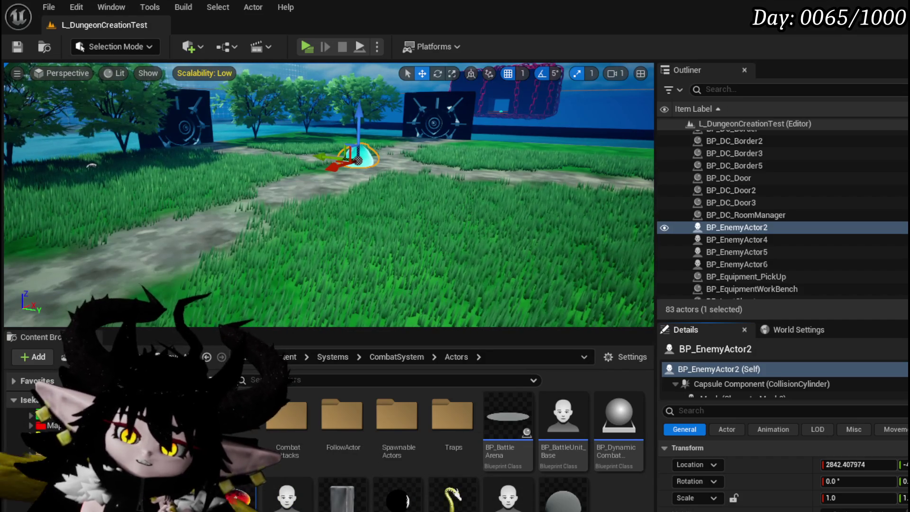
# Step: Go to the ThirdPerson/Blueprints folder and open BP_ThirdPersonCharacter
pyautogui.click(57, 445)
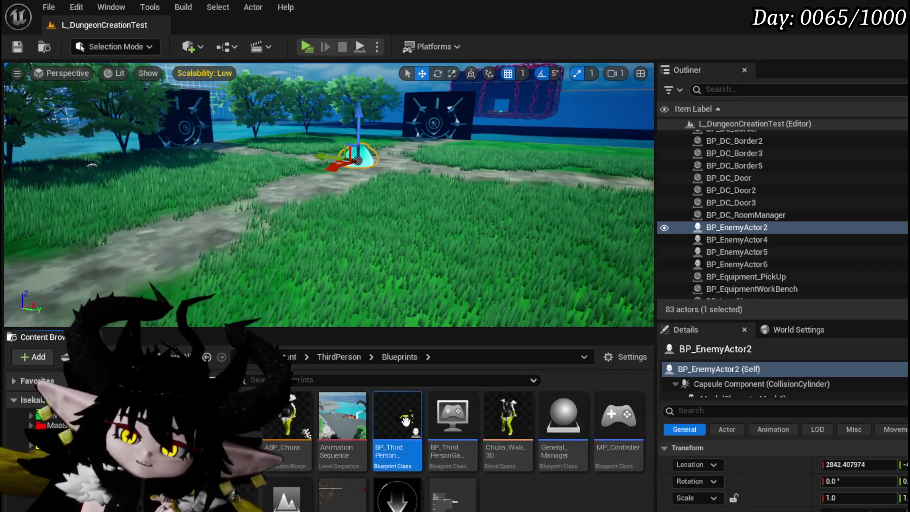
pyautogui.doubleClick(398, 433)
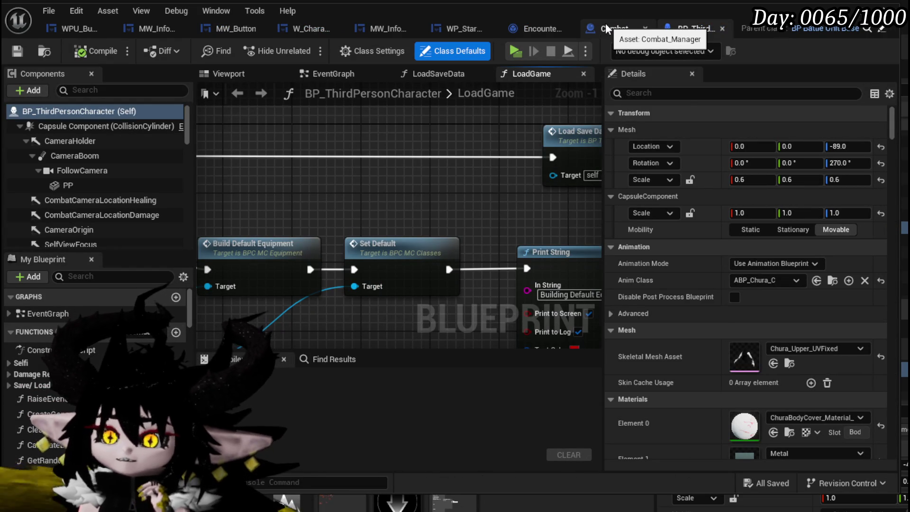
# Step: Search BP_ThirdPersonCharacter for 'repair' and jump to the next-wave event reference
pyautogui.click(545, 26)
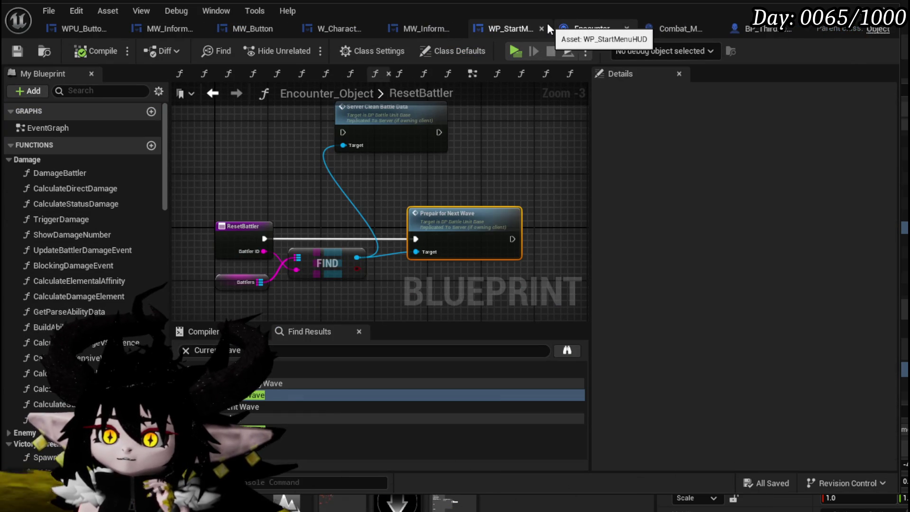
pyautogui.click(760, 29)
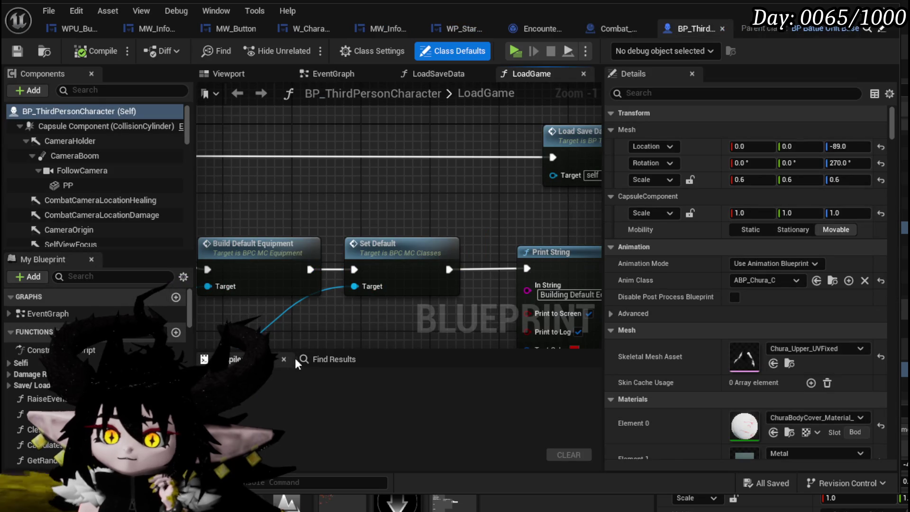
pyautogui.click(326, 356)
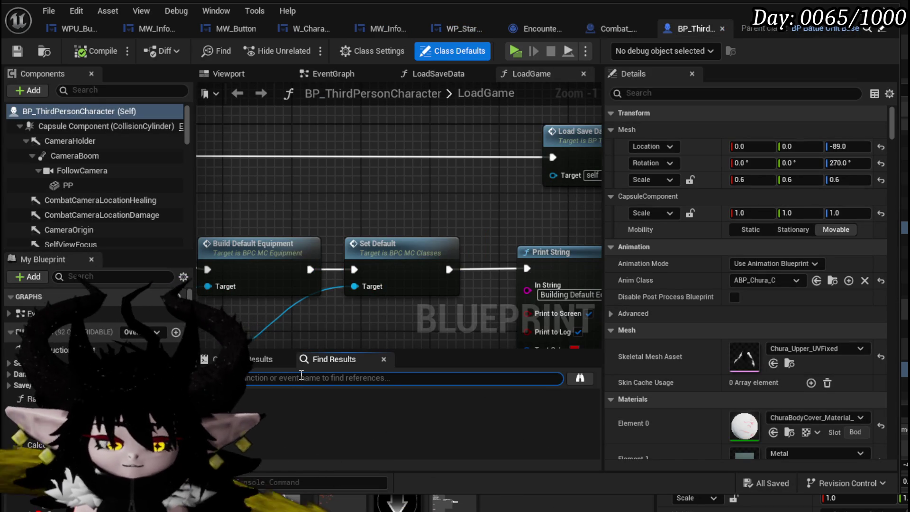
pyautogui.write('repair')
pyautogui.press('Return')
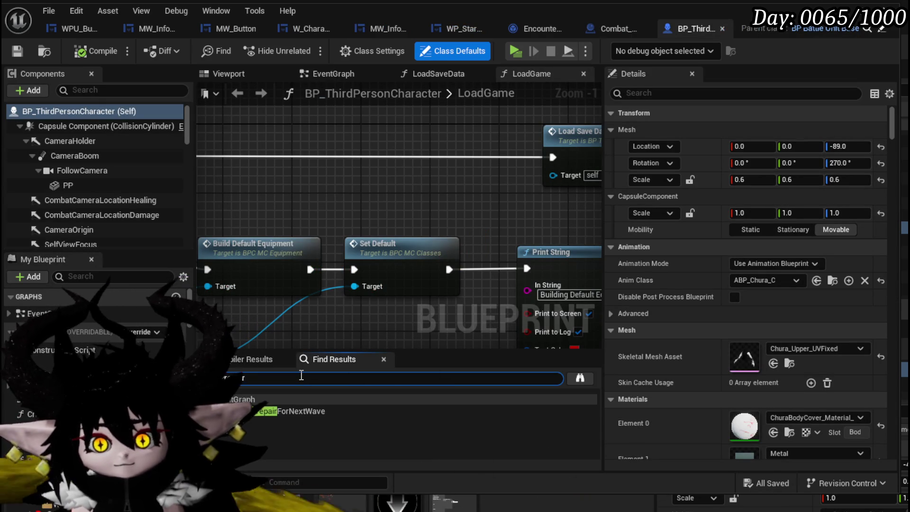
pyautogui.click(291, 412)
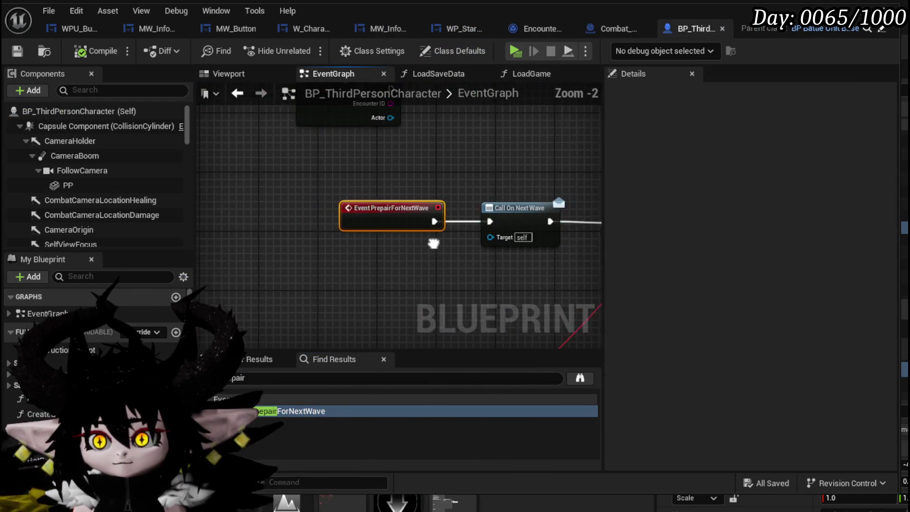
# Step: Follow the event chain to Spawn New Enemy Wave and open that Encounter_Object function
pyautogui.moveTo(432, 239); pyautogui.dragTo(203, 236)
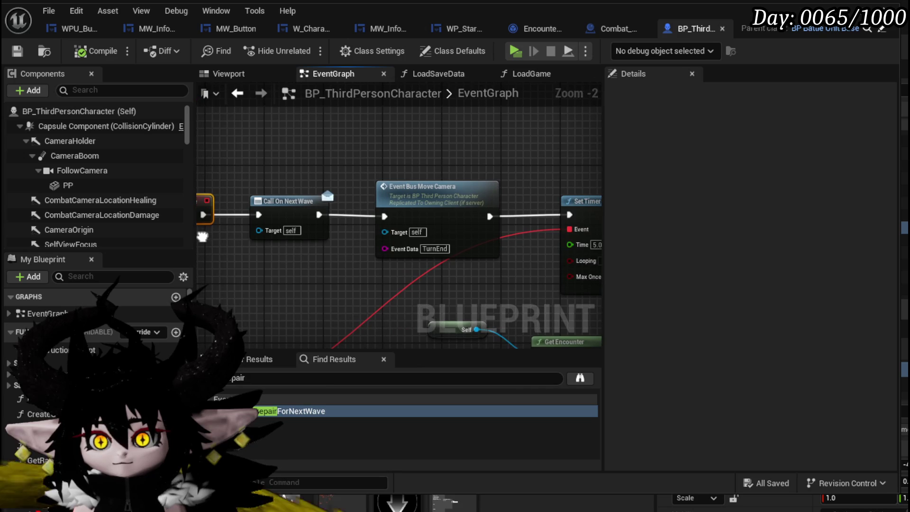
pyautogui.scroll(-2, 288, 163)
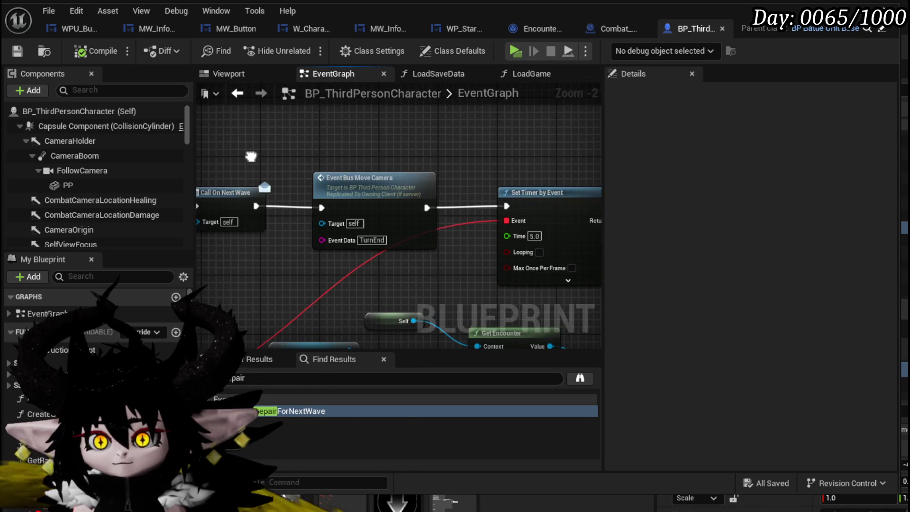
pyautogui.moveTo(288, 163)
pyautogui.mouseDown()
pyautogui.moveTo(366, 102)
pyautogui.moveTo(251, 144)
pyautogui.moveTo(308, 203)
pyautogui.moveTo(349, 204)
pyautogui.mouseUp()
pyautogui.moveTo(432, 283); pyautogui.dragTo(405, 216)
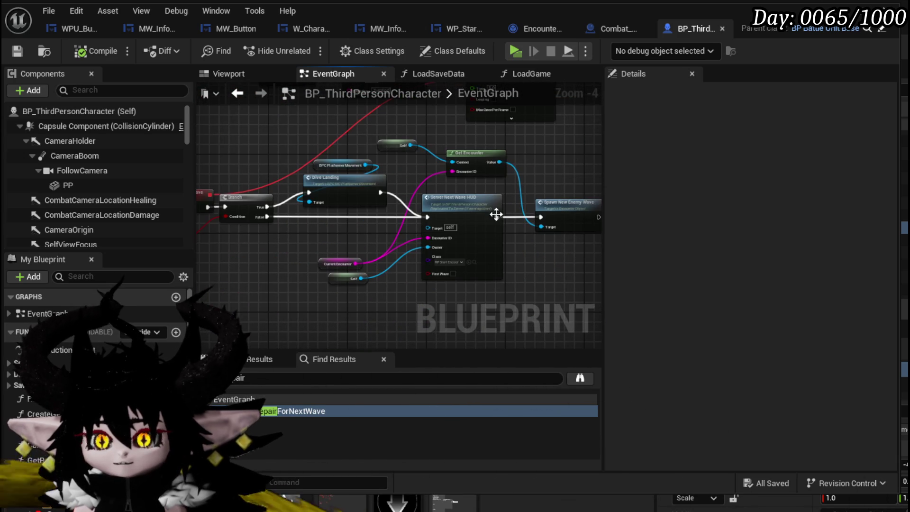
pyautogui.scroll(3, 548, 250)
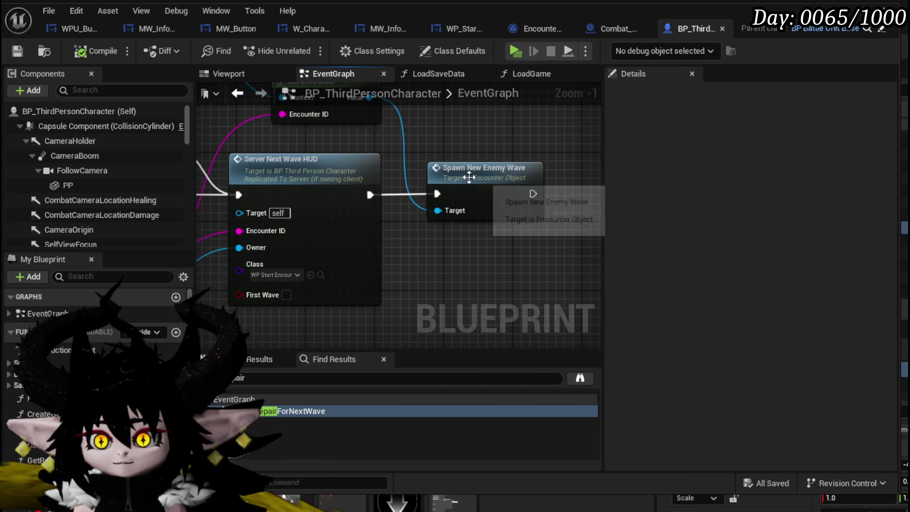
pyautogui.doubleClick(432, 189)
pyautogui.scroll(-1, 419, 189)
pyautogui.scroll(1, 289, 228)
pyautogui.moveTo(290, 229); pyautogui.dragTo(301, 197)
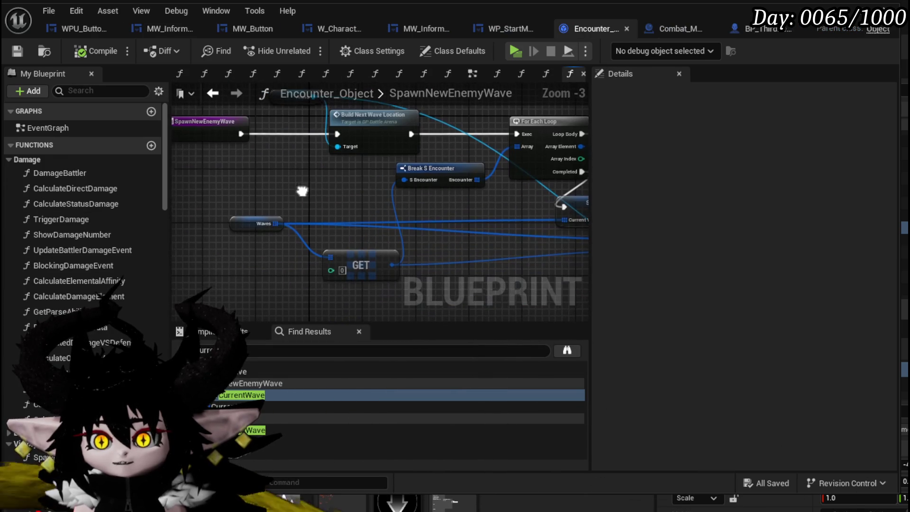
# Step: Move the entry, Build Next Wave Location and Arena nodes left to tidy SpawnNewEnemyWave
pyautogui.moveTo(360, 230)
pyautogui.mouseDown()
pyautogui.moveTo(256, 216)
pyautogui.moveTo(244, 228)
pyautogui.moveTo(285, 265)
pyautogui.moveTo(211, 274)
pyautogui.moveTo(289, 249)
pyautogui.moveTo(274, 248)
pyautogui.mouseUp()
pyautogui.click(307, 245)
pyautogui.moveTo(255, 198)
pyautogui.mouseDown()
pyautogui.moveTo(423, 226)
pyautogui.moveTo(440, 263)
pyautogui.mouseUp()
pyautogui.moveTo(283, 178)
pyautogui.mouseDown()
pyautogui.moveTo(427, 149)
pyautogui.moveTo(373, 171)
pyautogui.mouseUp()
pyautogui.click(407, 138)
pyautogui.moveTo(286, 112)
pyautogui.mouseDown()
pyautogui.moveTo(332, 161)
pyautogui.moveTo(291, 159)
pyautogui.mouseUp()
pyautogui.click(362, 174)
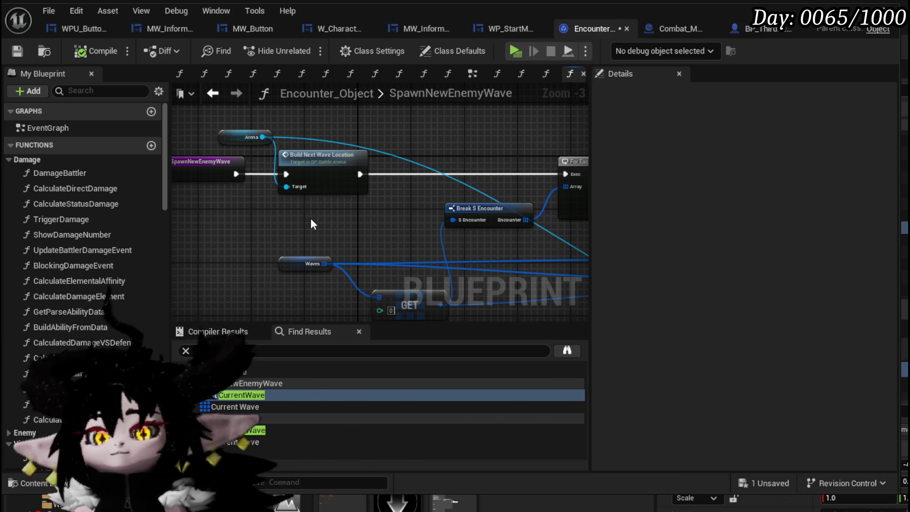
# Step: Inspect the Waves variable and reposition the GET node reading Waves index 0
pyautogui.moveTo(312, 223); pyautogui.dragTo(242, 145)
pyautogui.click(245, 184)
pyautogui.moveTo(369, 195)
pyautogui.mouseDown()
pyautogui.moveTo(199, 222)
pyautogui.moveTo(101, 164)
pyautogui.moveTo(235, 181)
pyautogui.mouseUp()
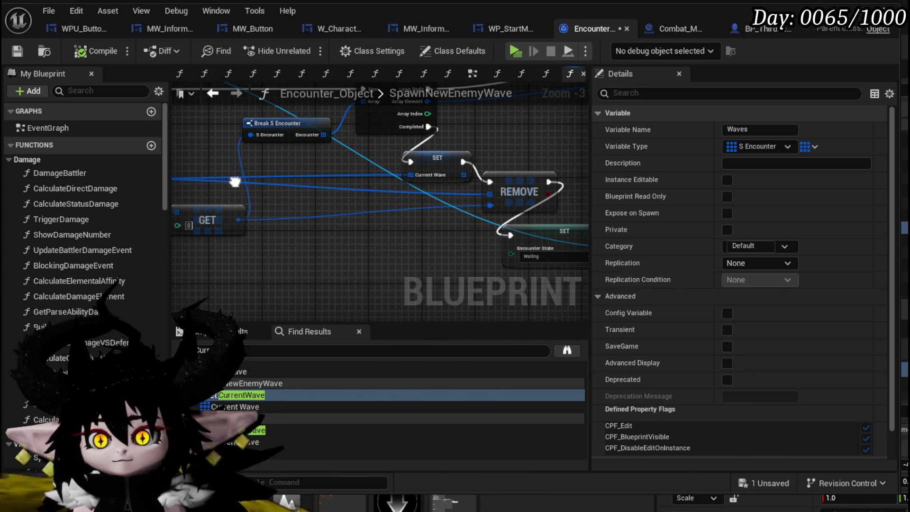
pyautogui.moveTo(507, 163)
pyautogui.mouseDown()
pyautogui.moveTo(501, 185)
pyautogui.moveTo(427, 226)
pyautogui.moveTo(325, 155)
pyautogui.moveTo(335, 170)
pyautogui.moveTo(617, 162)
pyautogui.mouseUp()
pyautogui.moveTo(607, 194); pyautogui.dragTo(521, 186)
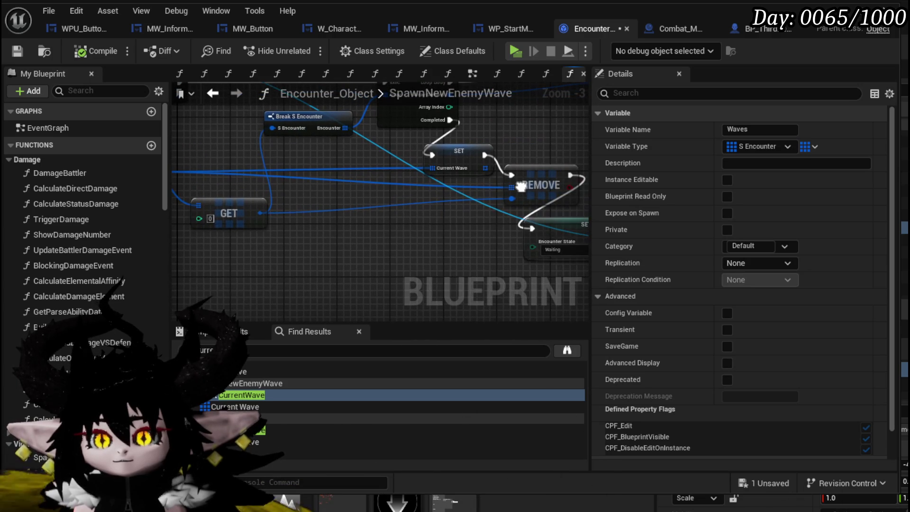
pyautogui.moveTo(399, 223); pyautogui.dragTo(423, 222)
pyautogui.moveTo(339, 218)
pyautogui.mouseDown()
pyautogui.moveTo(187, 215)
pyautogui.moveTo(420, 215)
pyautogui.mouseUp()
pyautogui.moveTo(311, 199)
pyautogui.mouseDown()
pyautogui.moveTo(285, 198)
pyautogui.moveTo(323, 200)
pyautogui.moveTo(285, 199)
pyautogui.mouseUp()
pyautogui.moveTo(462, 217)
pyautogui.mouseDown()
pyautogui.moveTo(270, 226)
pyautogui.moveTo(194, 208)
pyautogui.mouseUp()
# Step: Wire SET Current Wave directly to the Encounter State SET, moving REMOVE out of the flow
pyautogui.moveTo(318, 277); pyautogui.dragTo(575, 182)
pyautogui.moveTo(334, 173)
pyautogui.mouseDown()
pyautogui.moveTo(261, 199)
pyautogui.moveTo(448, 176)
pyautogui.mouseUp()
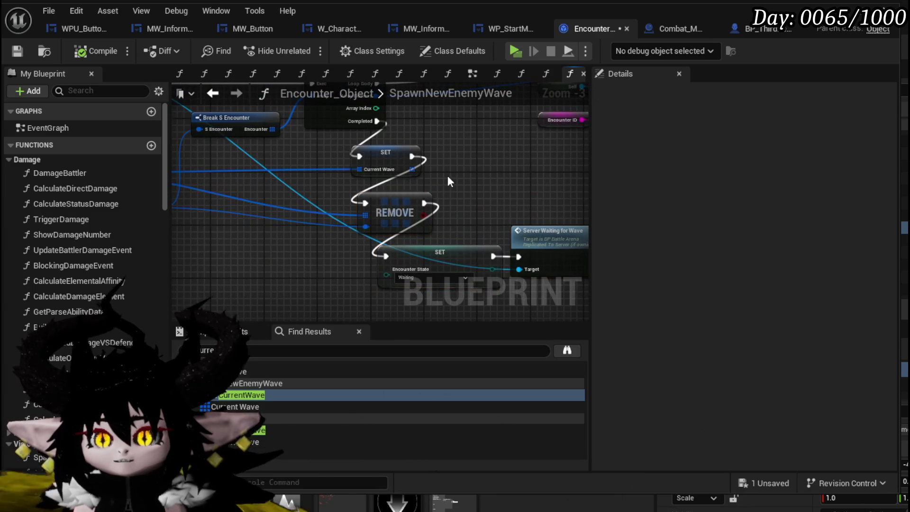
pyautogui.moveTo(365, 203)
pyautogui.mouseDown()
pyautogui.moveTo(394, 265)
pyautogui.moveTo(386, 256)
pyautogui.mouseUp()
pyautogui.moveTo(488, 203); pyautogui.dragTo(347, 197)
pyautogui.moveTo(201, 137); pyautogui.dragTo(537, 156)
pyautogui.moveTo(464, 216)
pyautogui.mouseDown()
pyautogui.moveTo(434, 209)
pyautogui.moveTo(379, 225)
pyautogui.moveTo(371, 218)
pyautogui.moveTo(399, 212)
pyautogui.mouseUp()
pyautogui.moveTo(523, 205)
pyautogui.mouseDown()
pyautogui.moveTo(465, 204)
pyautogui.moveTo(437, 217)
pyautogui.mouseUp()
# Step: Arrange the Waves, GET and REMOVE nodes and save Encounter_Object
pyautogui.moveTo(216, 261); pyautogui.dragTo(296, 251)
pyautogui.moveTo(244, 268); pyautogui.dragTo(524, 172)
pyautogui.click(436, 175)
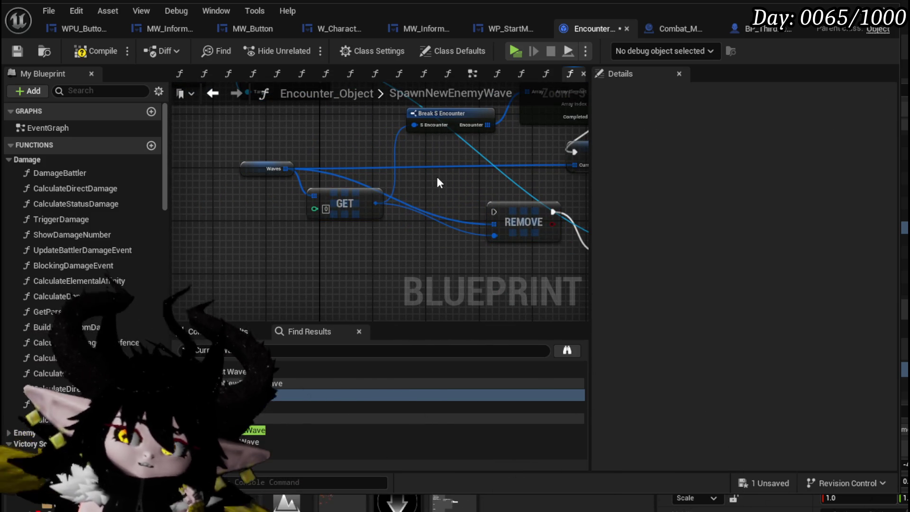
pyautogui.moveTo(437, 178); pyautogui.dragTo(277, 208)
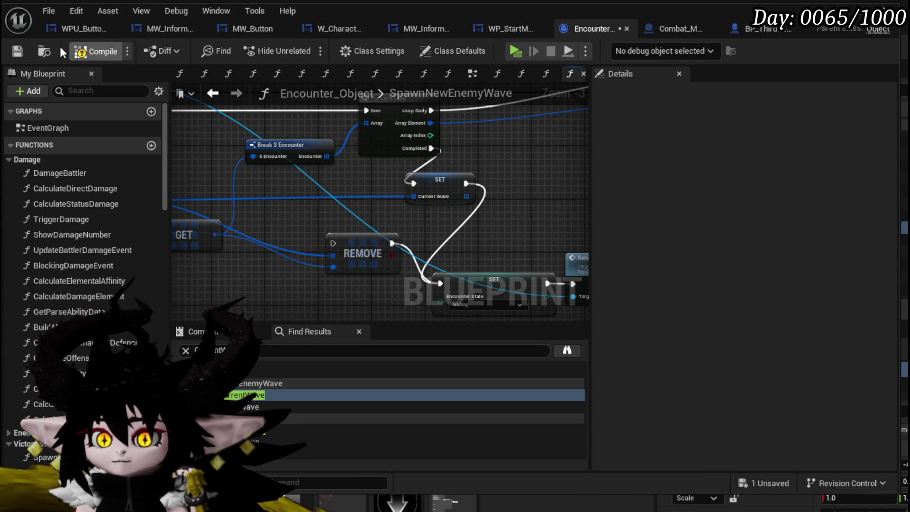
pyautogui.click(17, 51)
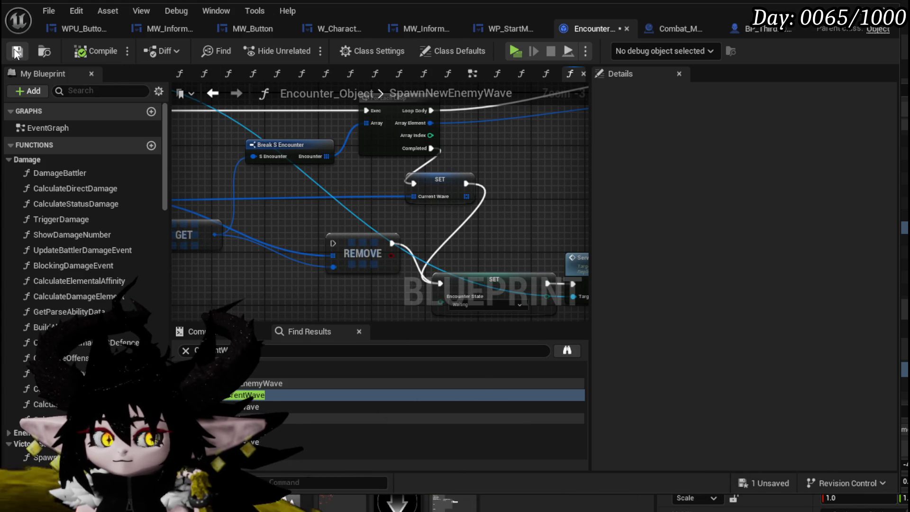
pyautogui.moveTo(379, 220); pyautogui.dragTo(449, 221)
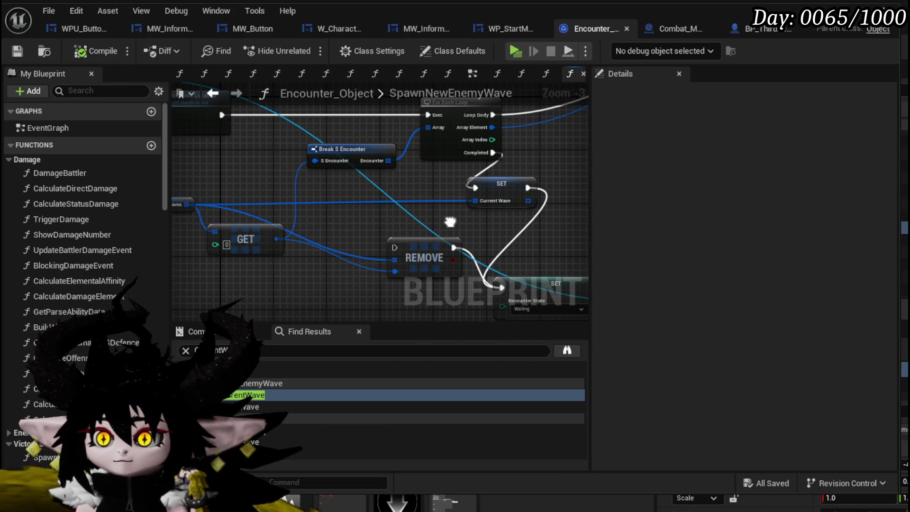
# Step: Inspect SET Current Wave's variable and save the Encounter_Object blueprint
pyautogui.click(493, 189)
pyautogui.moveTo(356, 172); pyautogui.dragTo(415, 183)
pyautogui.click(17, 50)
# Step: Move the GET node up beside the Break S Encounter node
pyautogui.moveTo(365, 203); pyautogui.dragTo(297, 172)
pyautogui.moveTo(290, 207); pyautogui.dragTo(326, 203)
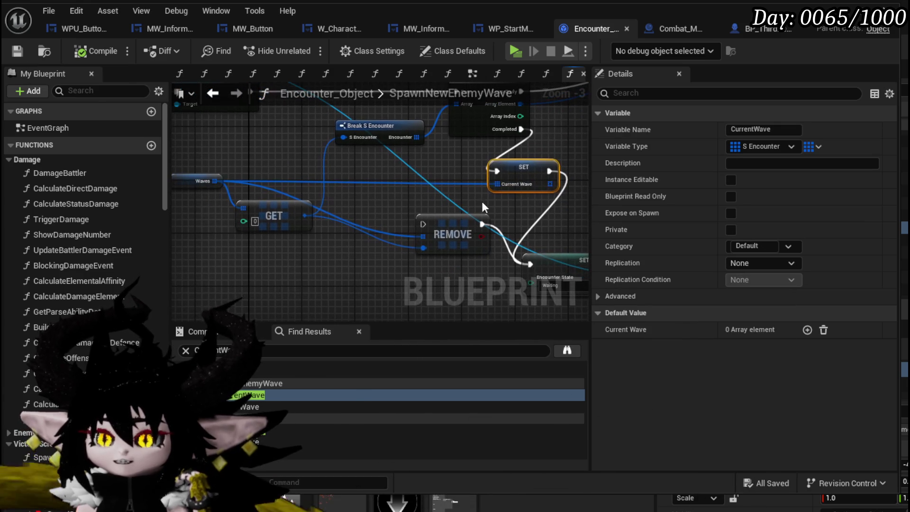
pyautogui.moveTo(550, 172); pyautogui.dragTo(549, 171)
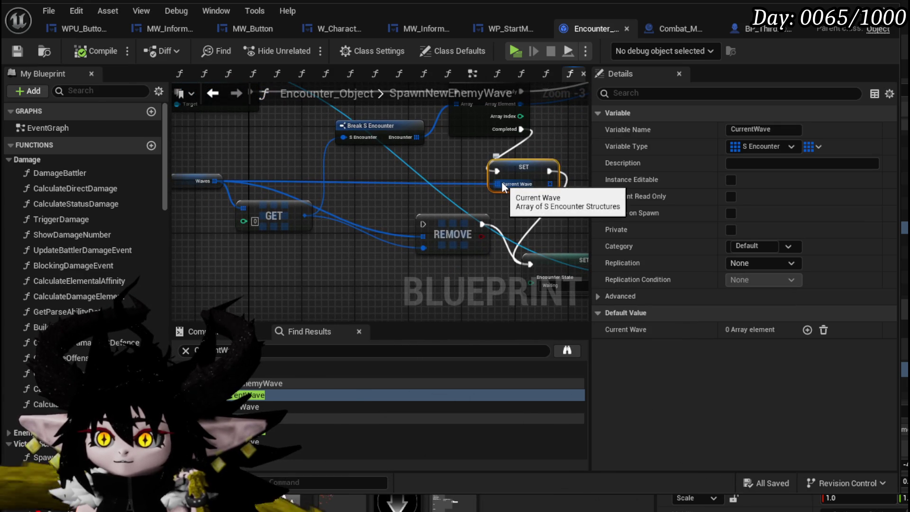
pyautogui.moveTo(397, 169)
pyautogui.mouseDown()
pyautogui.moveTo(417, 176)
pyautogui.moveTo(276, 161)
pyautogui.moveTo(236, 277)
pyautogui.moveTo(356, 223)
pyautogui.moveTo(582, 186)
pyautogui.mouseUp()
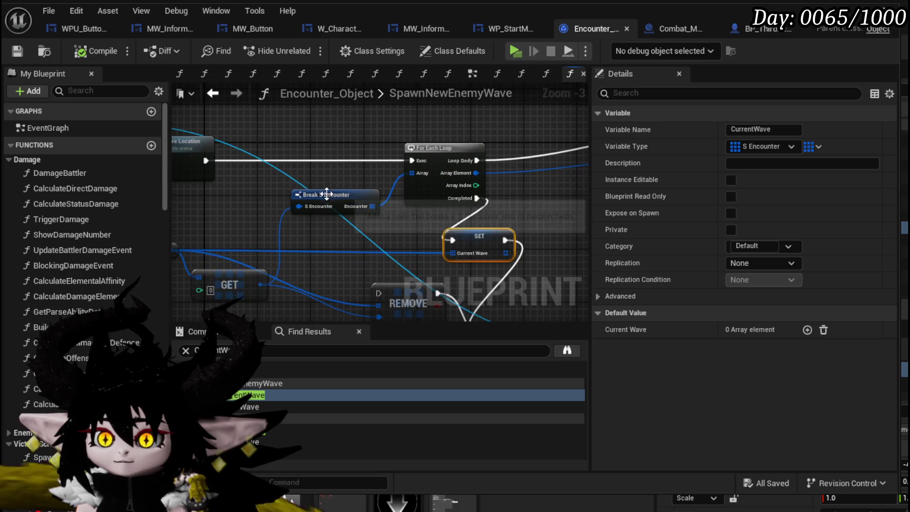
pyautogui.moveTo(338, 191); pyautogui.dragTo(411, 153)
pyautogui.moveTo(314, 232); pyautogui.dragTo(311, 181)
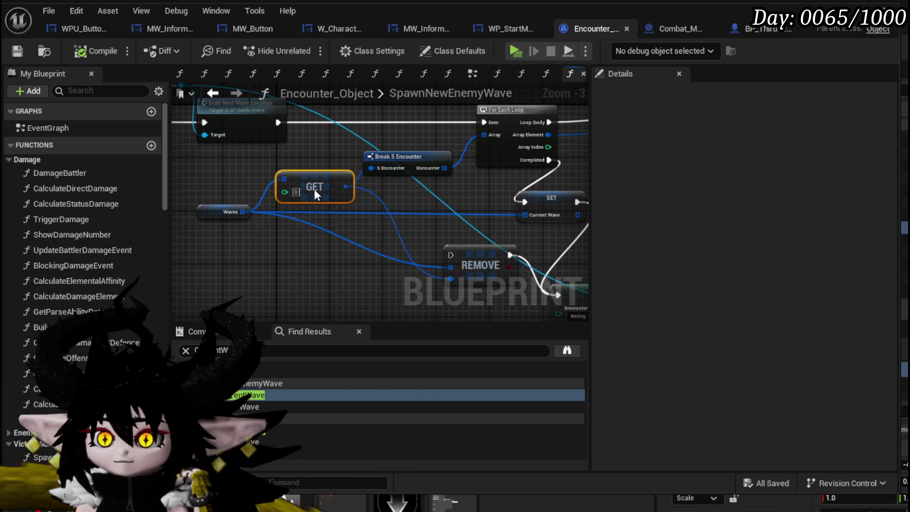
# Step: Try wiring Break S Encounter's Encounter output into SET Current Wave to test compatibility
pyautogui.click(549, 203)
pyautogui.moveTo(418, 201)
pyautogui.mouseDown()
pyautogui.moveTo(264, 201)
pyautogui.moveTo(414, 199)
pyautogui.moveTo(303, 197)
pyautogui.mouseUp()
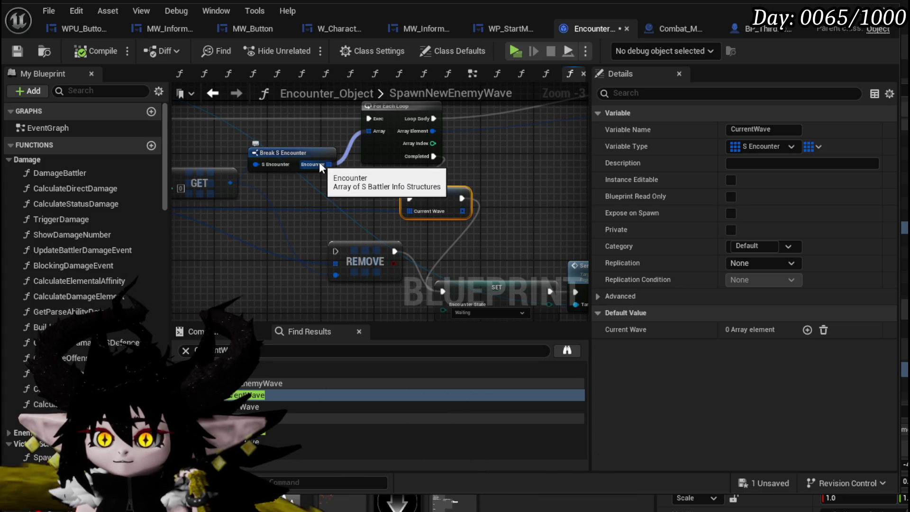
pyautogui.moveTo(324, 164)
pyautogui.mouseDown()
pyautogui.moveTo(425, 217)
pyautogui.moveTo(356, 185)
pyautogui.moveTo(287, 220)
pyautogui.moveTo(150, 226)
pyautogui.moveTo(171, 223)
pyautogui.mouseUp()
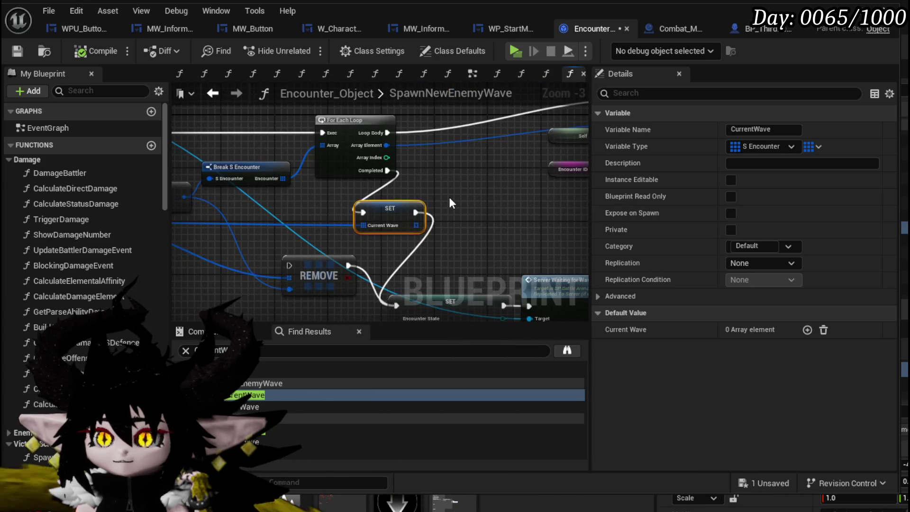
pyautogui.click(450, 197)
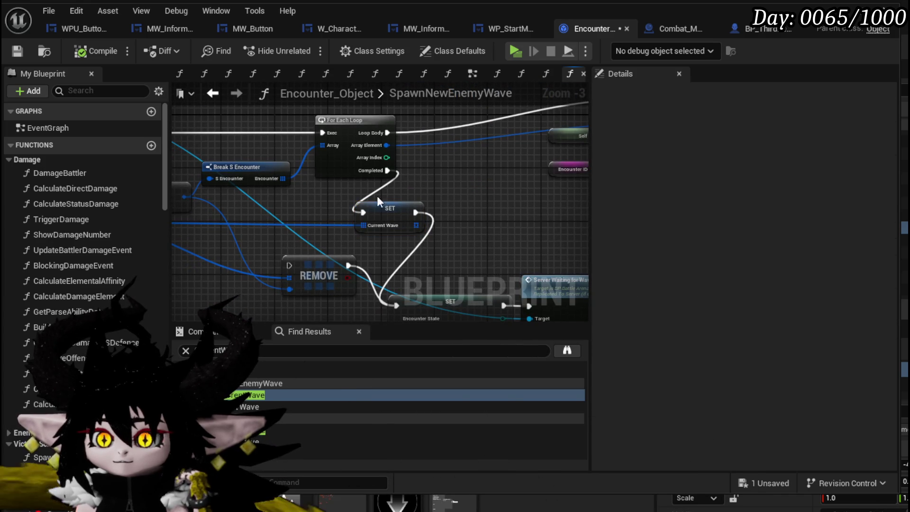
pyautogui.moveTo(334, 214); pyautogui.dragTo(349, 199)
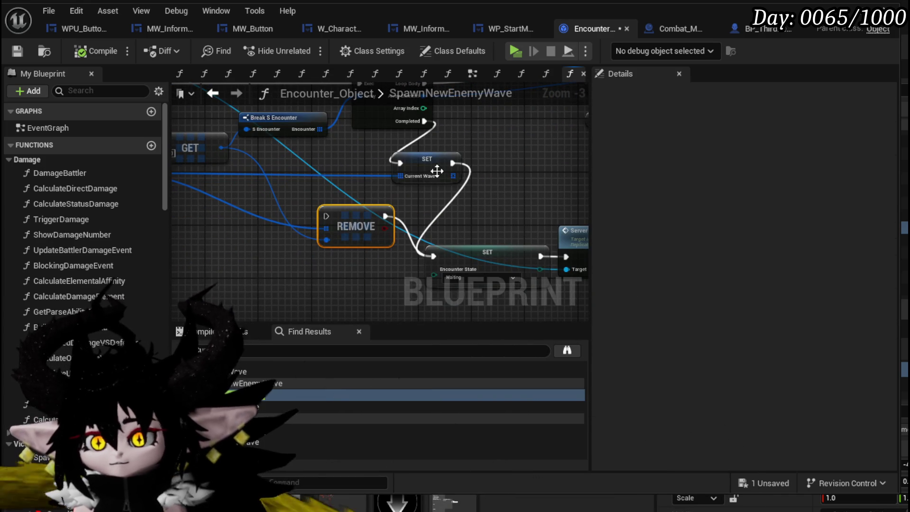
# Step: Delete the REMOVE node and wrap SET Current Wave in a comment titled 'Should be S_Battlers'
pyautogui.press('Delete')
pyautogui.moveTo(422, 162); pyautogui.dragTo(388, 189)
pyautogui.press('c')
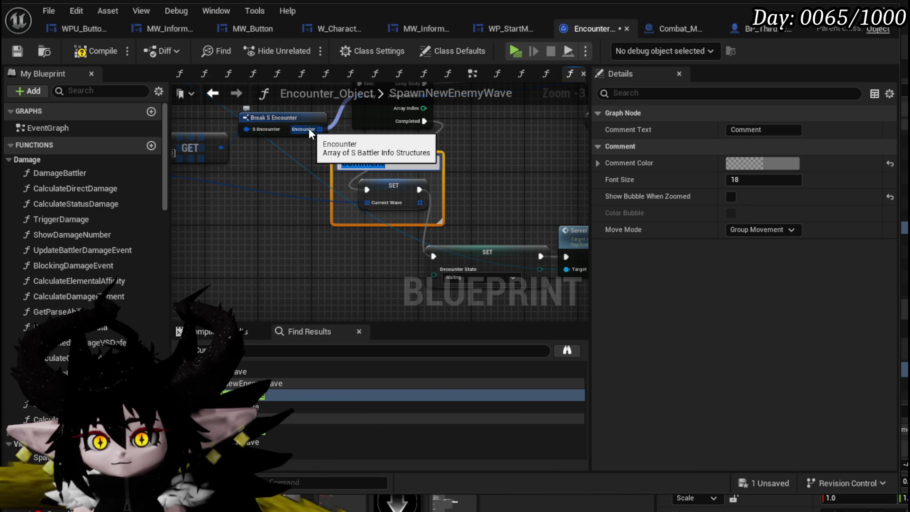
pyautogui.write('S')
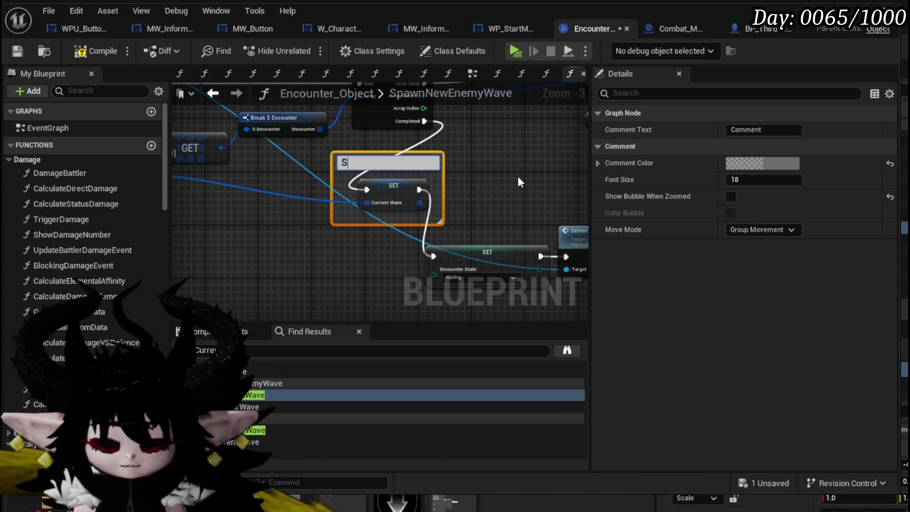
pyautogui.write('hould be')
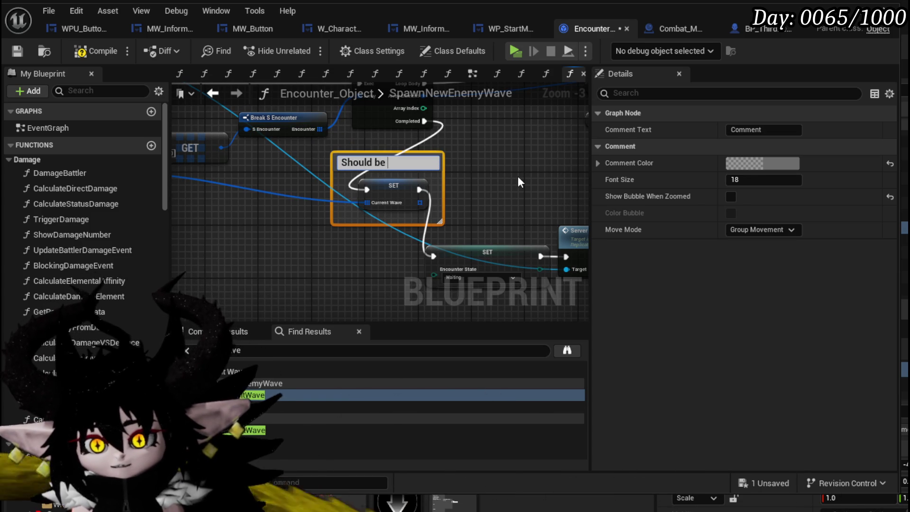
pyautogui.write(' S_Battlers')
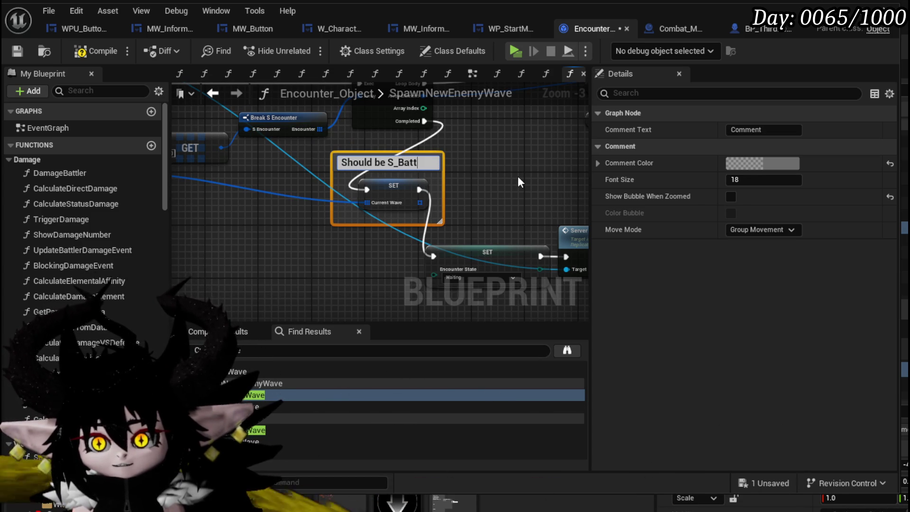
pyautogui.press('Return')
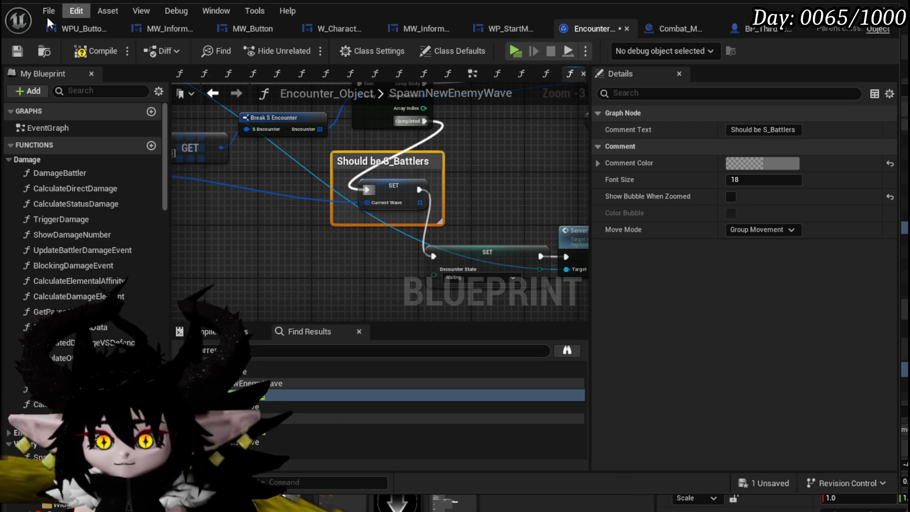
# Step: Compile and save Encounter_Object
pyautogui.click(94, 52)
pyautogui.click(17, 51)
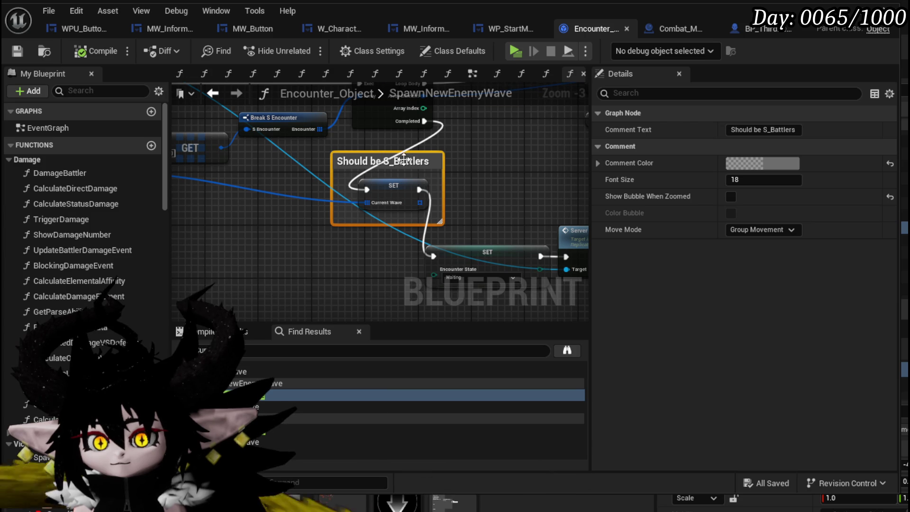
pyautogui.moveTo(294, 182)
pyautogui.mouseDown()
pyautogui.moveTo(478, 237)
pyautogui.moveTo(513, 262)
pyautogui.mouseUp()
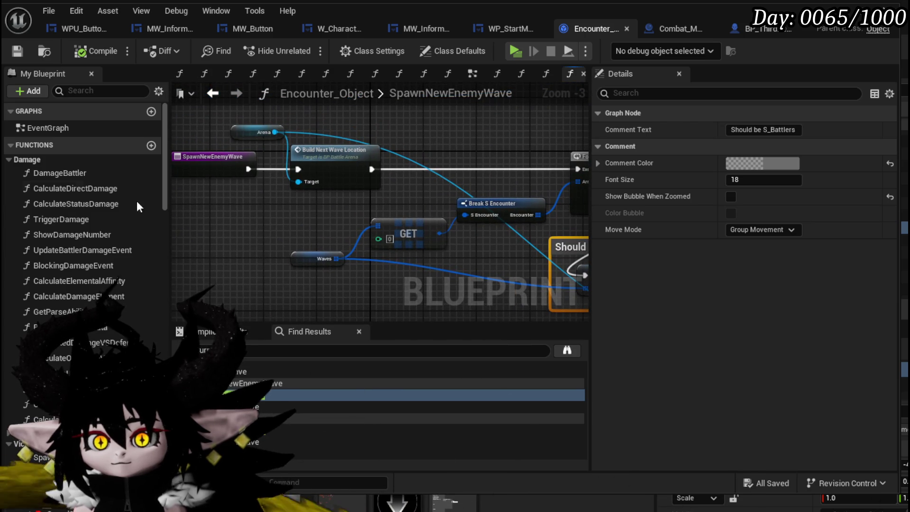
pyautogui.scroll(-5, 100, 190)
pyautogui.scroll(-2, 108, 263)
pyautogui.scroll(-3, 110, 258)
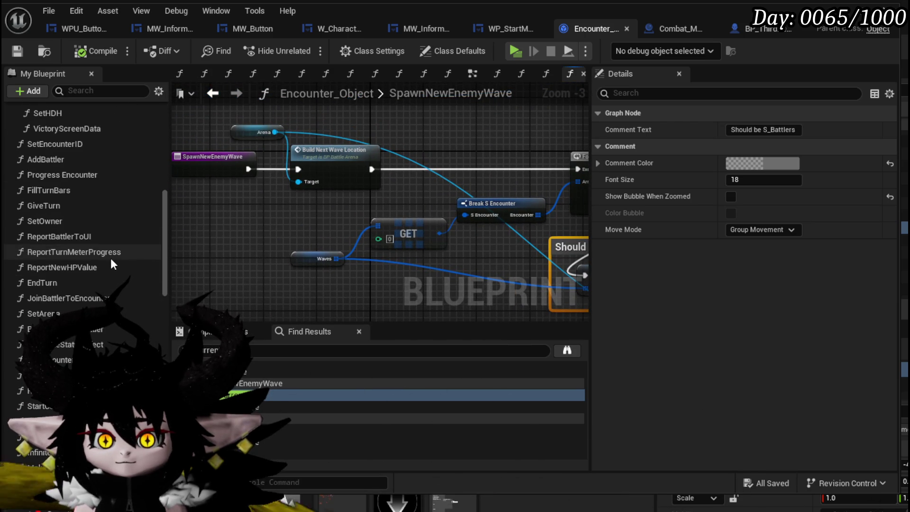
pyautogui.scroll(-2, 110, 257)
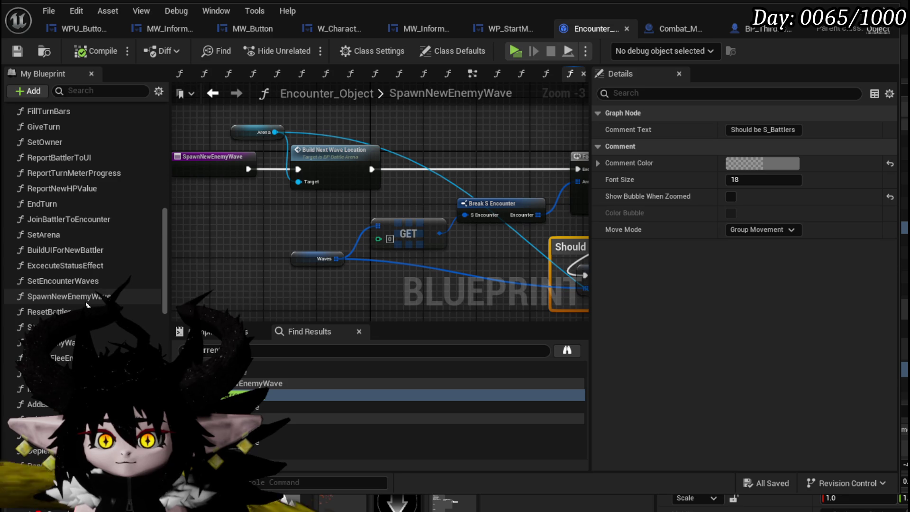
# Step: Open SetEncounterWaves and review its three nodes: Remove Item from Waves, then SET Waves
pyautogui.doubleClick(84, 283)
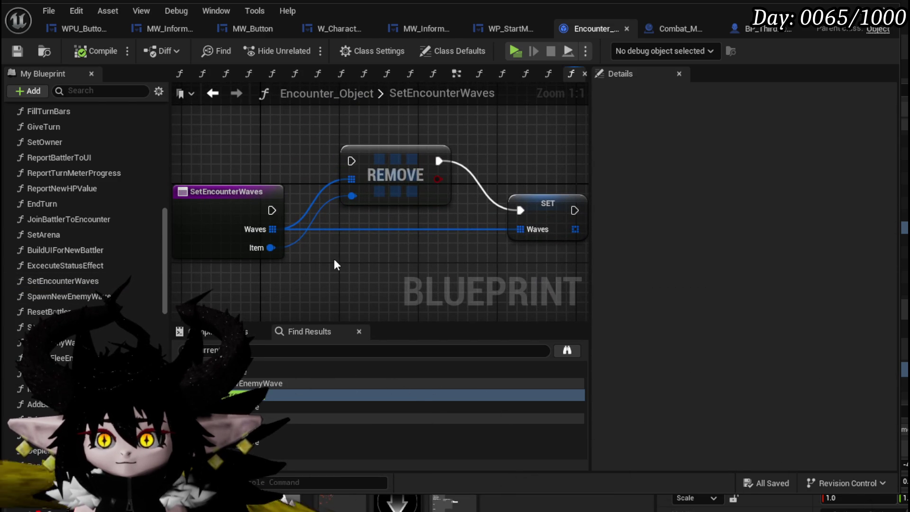
pyautogui.moveTo(238, 274); pyautogui.dragTo(517, 175)
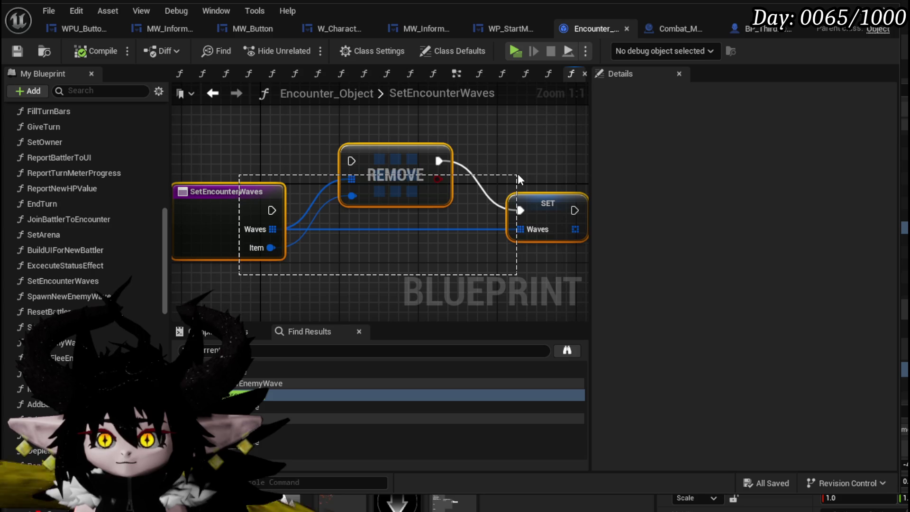
pyautogui.click(517, 173)
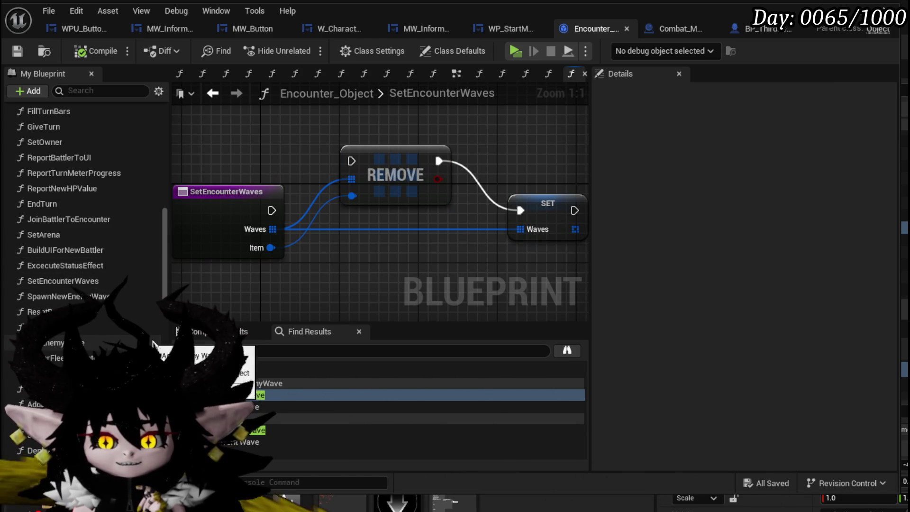
pyautogui.scroll(-2, 149, 337)
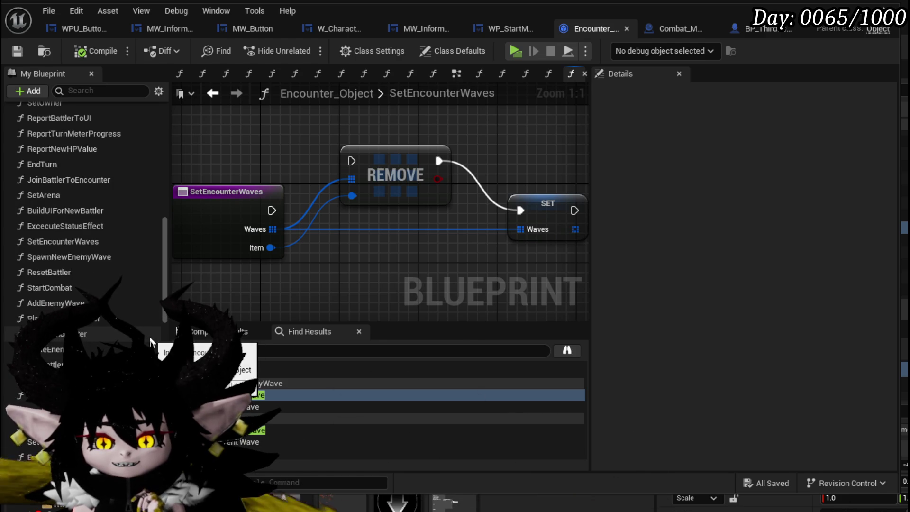
pyautogui.scroll(-3, 149, 337)
pyautogui.scroll(-7, 149, 337)
pyautogui.scroll(-2, 149, 337)
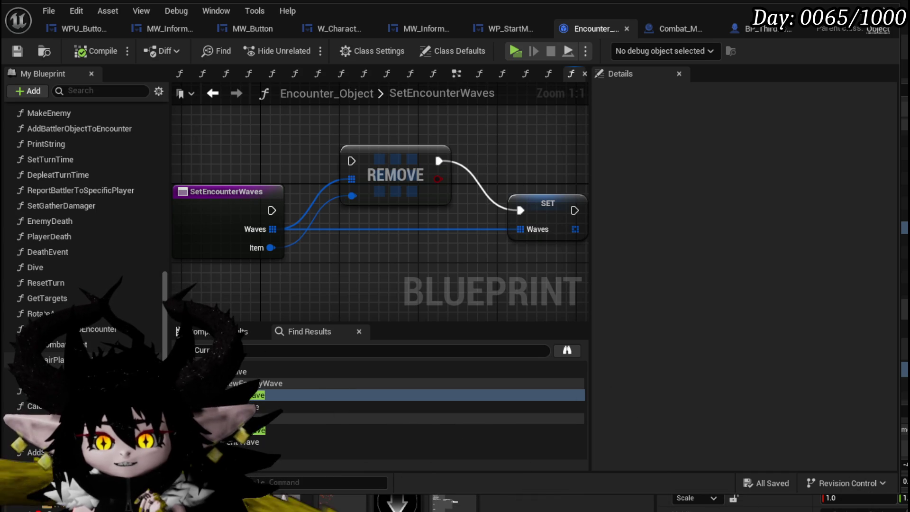
pyautogui.scroll(9, 96, 331)
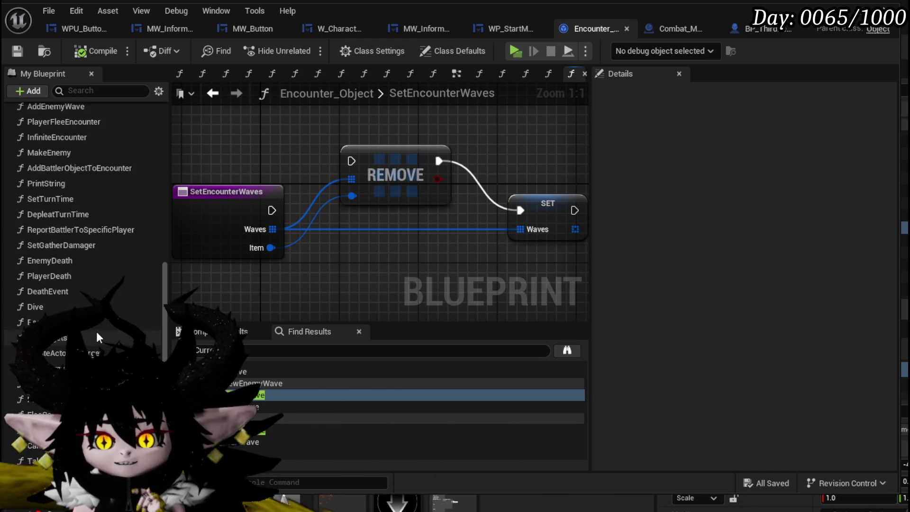
pyautogui.scroll(6, 96, 331)
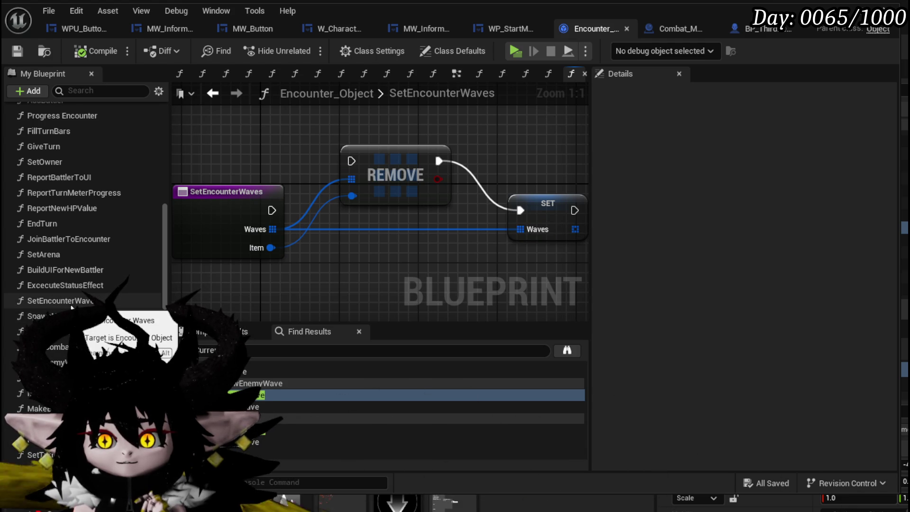
# Step: Edit the SetEncounterWaves function's name, entering '(Discone)'
pyautogui.click(71, 306)
pyautogui.click(71, 306)
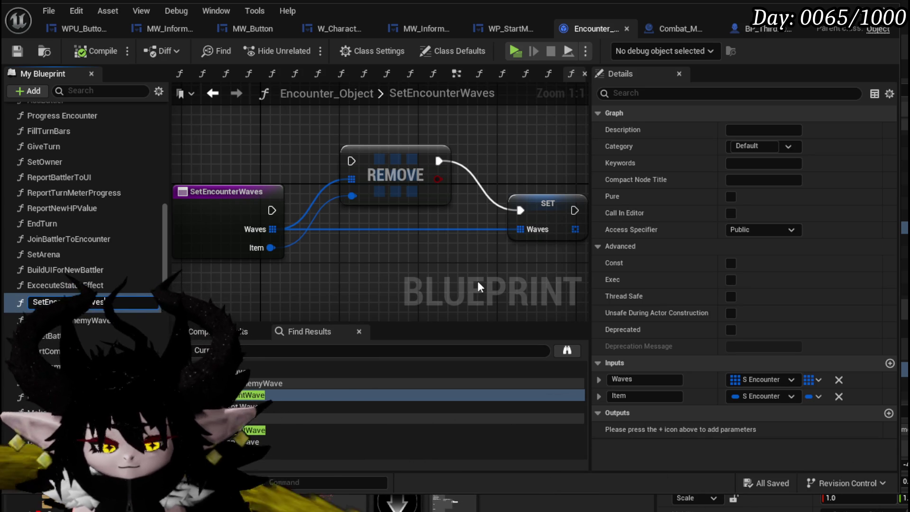
pyautogui.write('(Disconec')
pyautogui.press('Return')
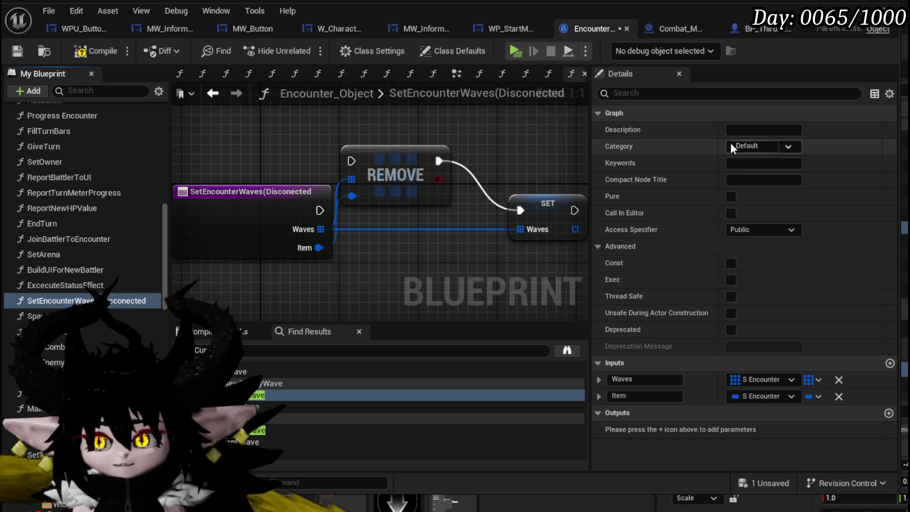
# Step: Enter 'New' as the function's Details Category to create the New Wave group
pyautogui.click(746, 146)
pyautogui.write('NewWave')
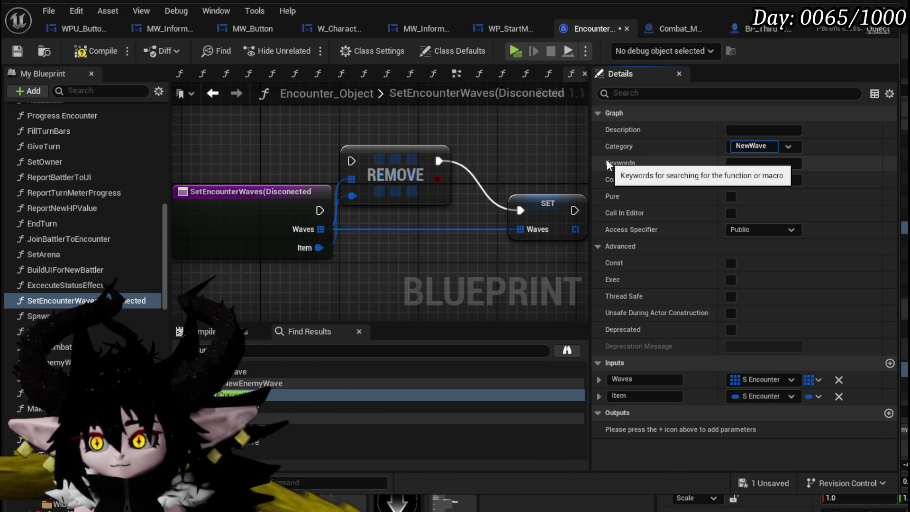
pyautogui.press('Return')
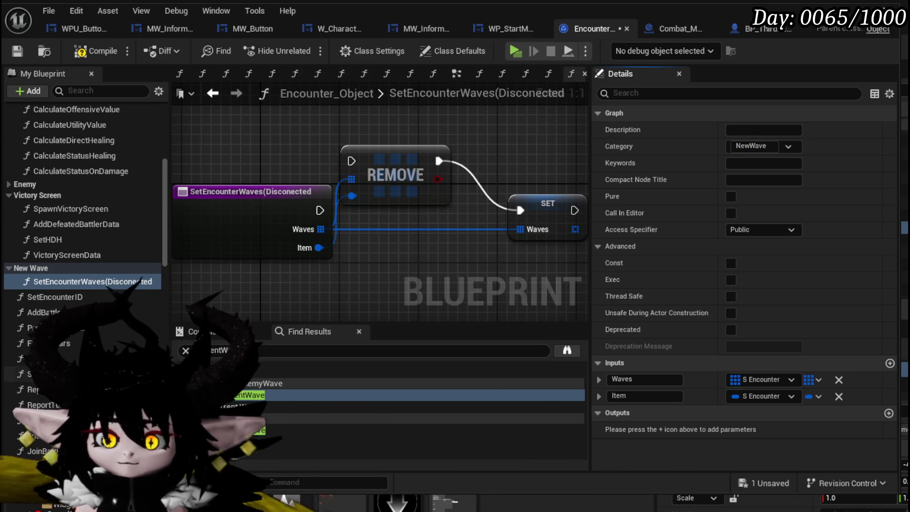
pyautogui.scroll(-3, 85, 226)
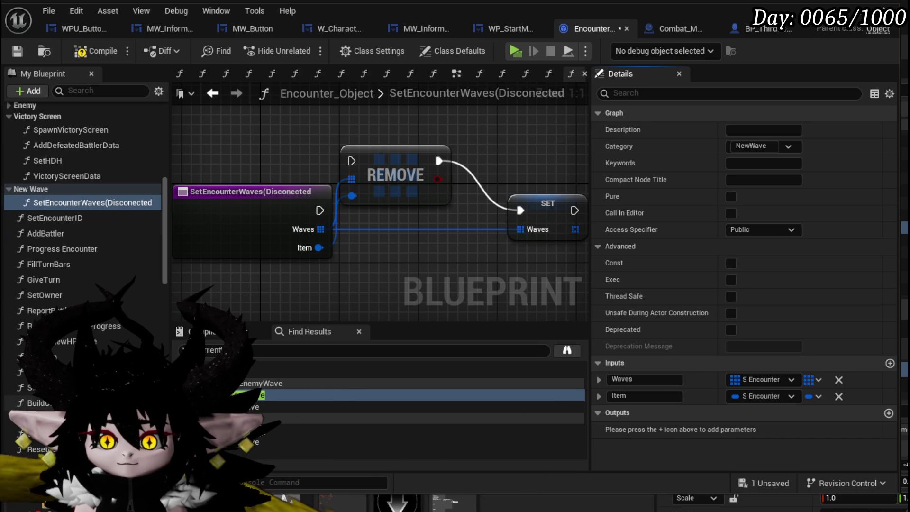
pyautogui.scroll(-1, 85, 221)
pyautogui.click(38, 413)
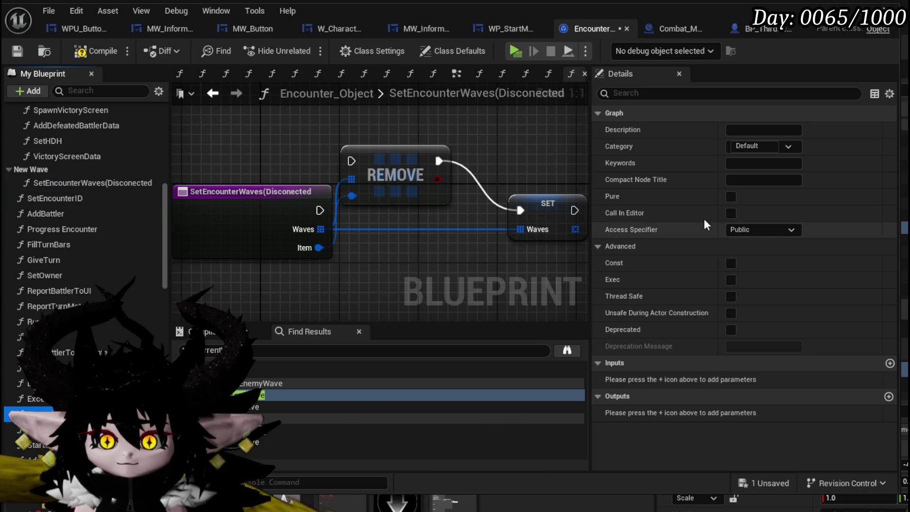
# Step: Pick NewWave from SpawnNewEnemyWave's Category dropdown, then open the SpawnNewEnemyWave graph
pyautogui.click(789, 146)
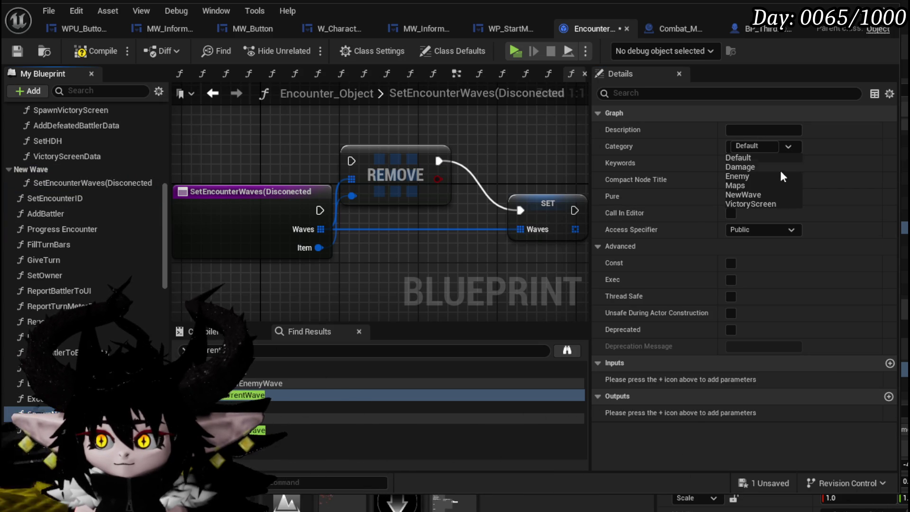
pyautogui.click(750, 195)
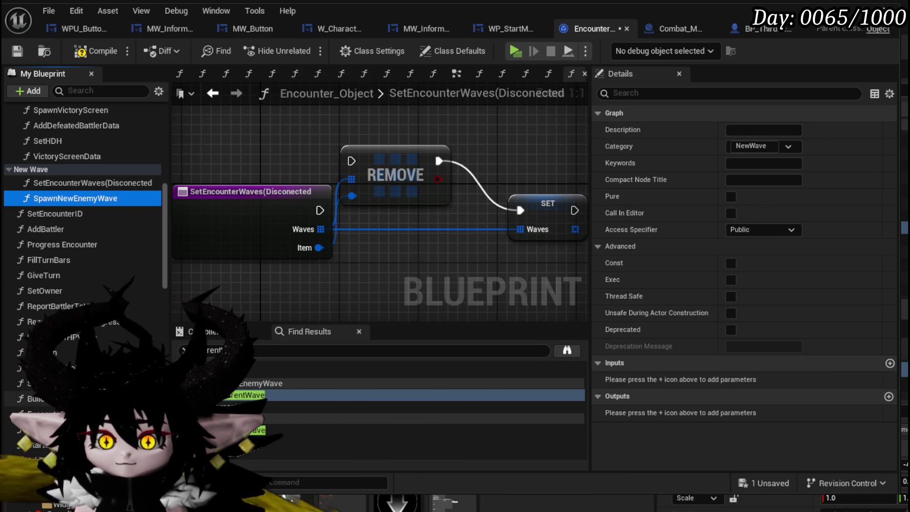
pyautogui.doubleClick(79, 196)
pyautogui.moveTo(290, 222)
pyautogui.mouseDown()
pyautogui.moveTo(176, 226)
pyautogui.moveTo(256, 219)
pyautogui.moveTo(353, 230)
pyautogui.moveTo(334, 228)
pyautogui.mouseUp()
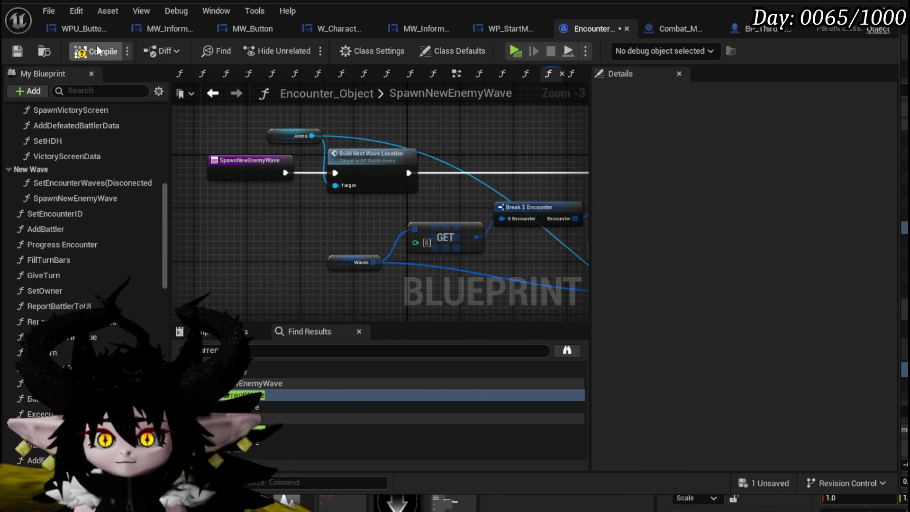
# Step: Compile, then drill from DamageBattler through DeathEvent into the EndCombatEvent graph
pyautogui.click(10, 47)
pyautogui.scroll(8, 114, 233)
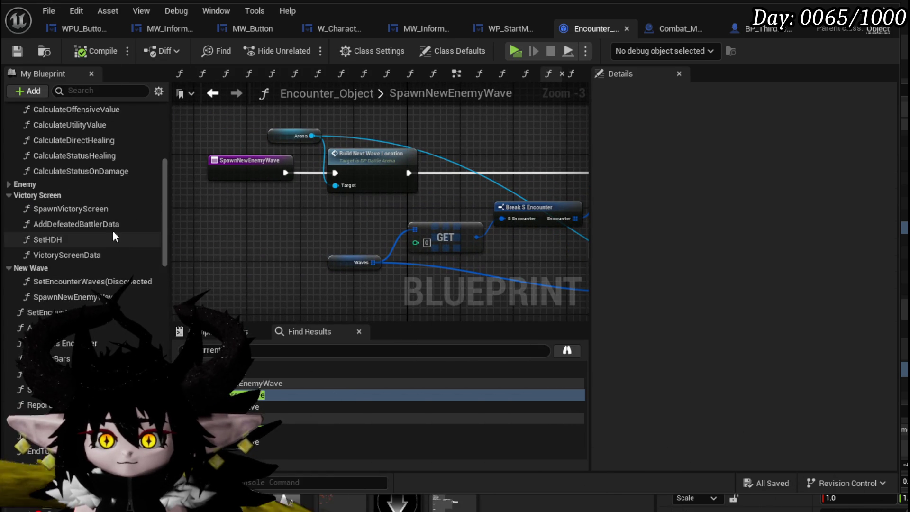
pyautogui.scroll(5, 108, 222)
pyautogui.doubleClick(71, 173)
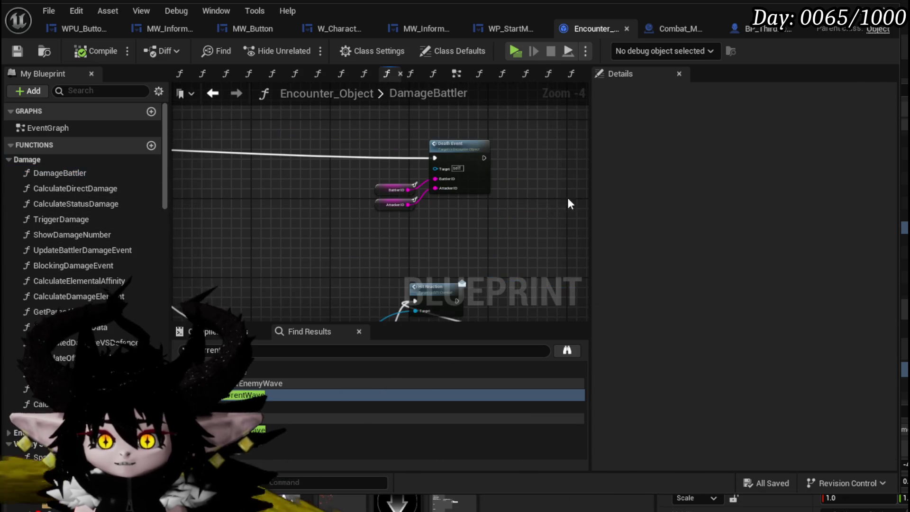
pyautogui.doubleClick(478, 153)
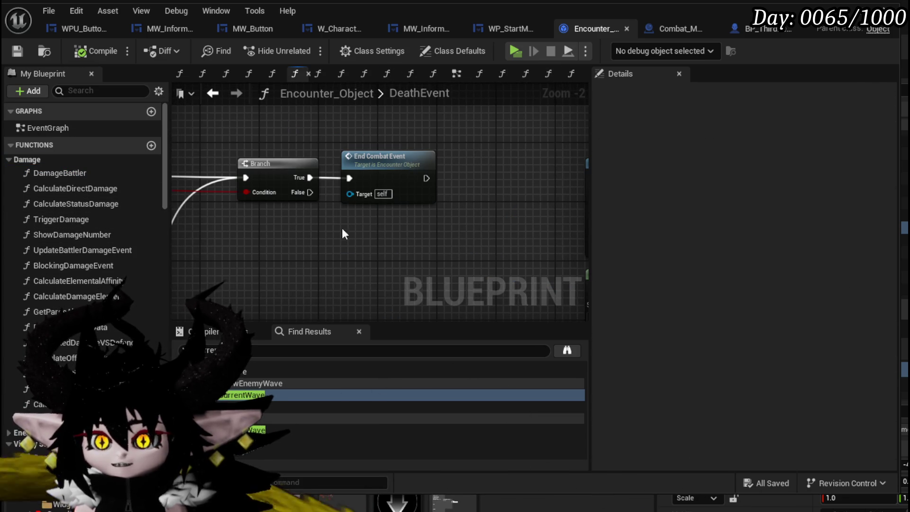
pyautogui.doubleClick(377, 167)
# Step: Select the Prepair Player for New Wave node on the SpawnNewWave branch
pyautogui.moveTo(470, 231); pyautogui.dragTo(481, 222)
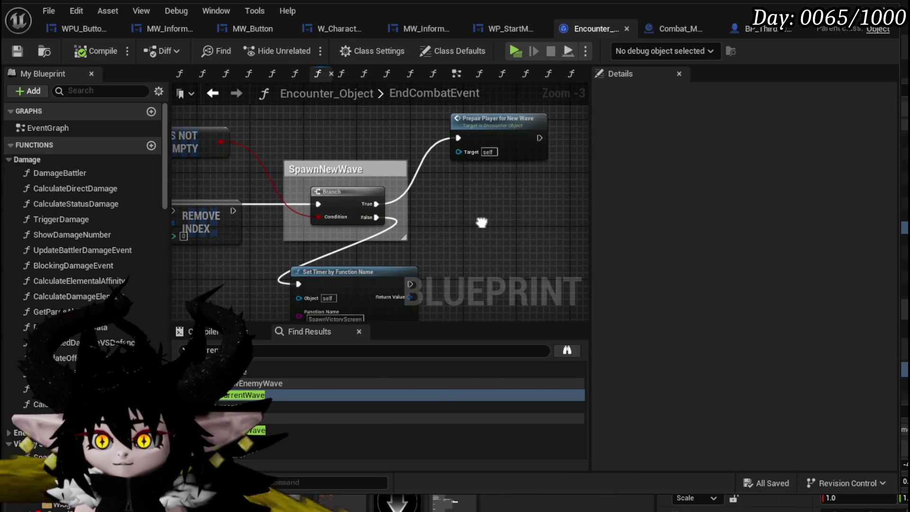
pyautogui.click(517, 148)
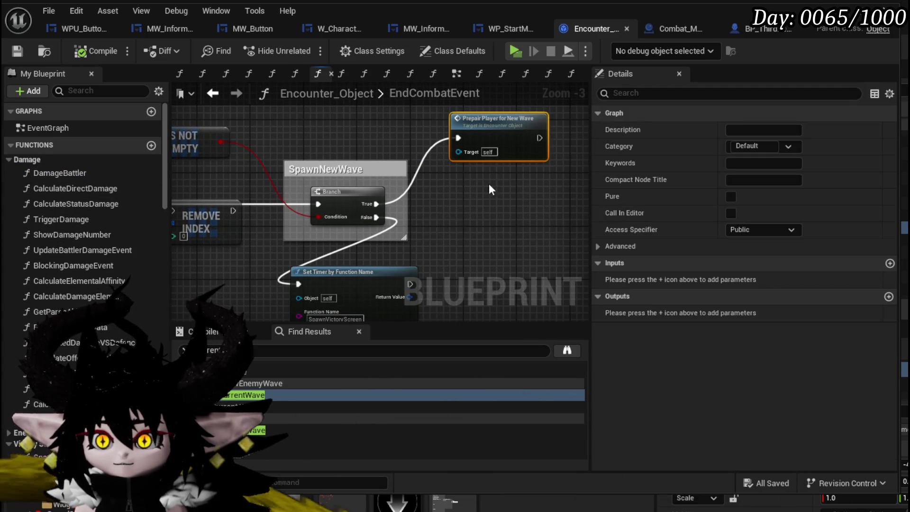
pyautogui.moveTo(518, 148); pyautogui.dragTo(576, 122)
pyautogui.scroll(-5, 108, 298)
pyautogui.scroll(-4, 108, 299)
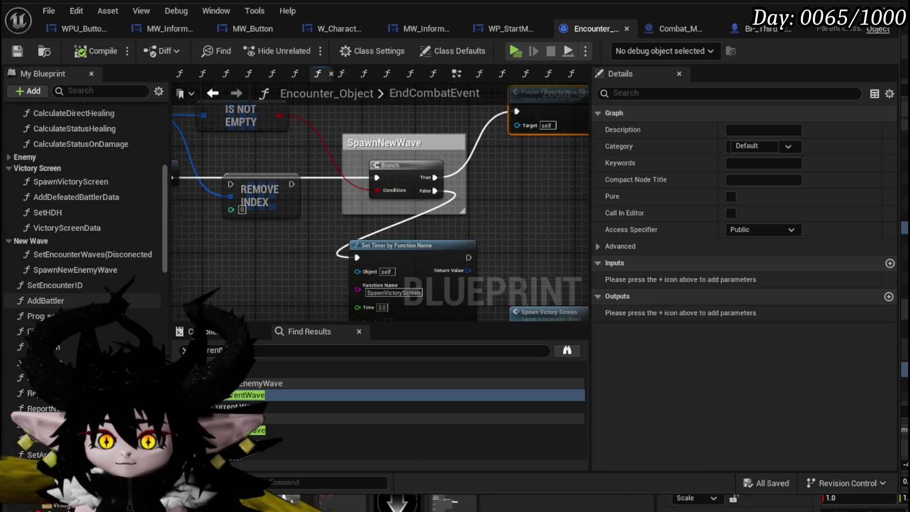
pyautogui.scroll(-3, 108, 298)
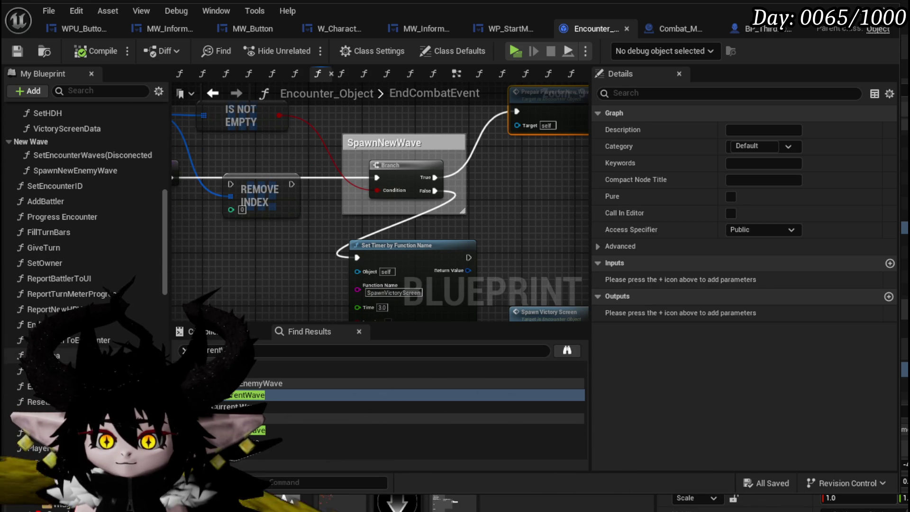
pyautogui.scroll(-4, 87, 221)
pyautogui.scroll(-5, 87, 221)
pyautogui.scroll(-2, 86, 221)
# Step: Choose NewWave in PrepairPlayerForNewWave's Details Category dropdown, then select the EndCombatEvent entry node
pyautogui.click(619, 246)
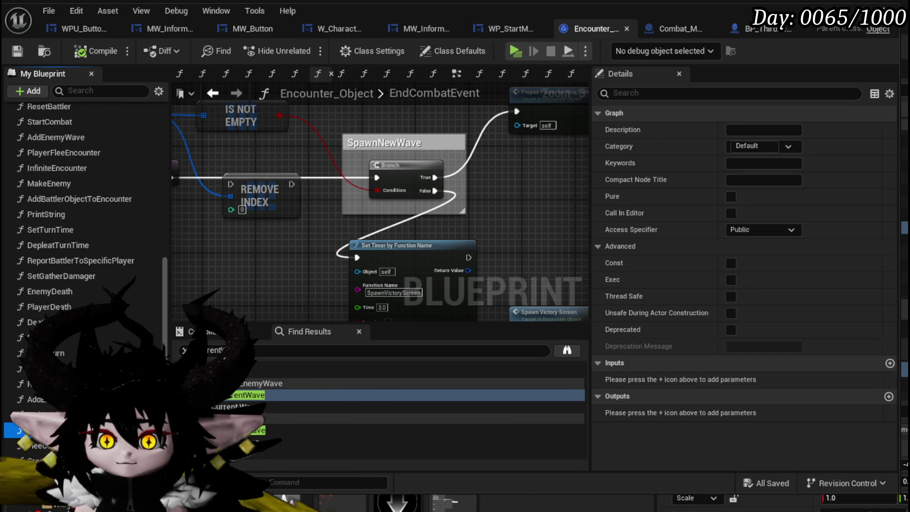
pyautogui.click(787, 145)
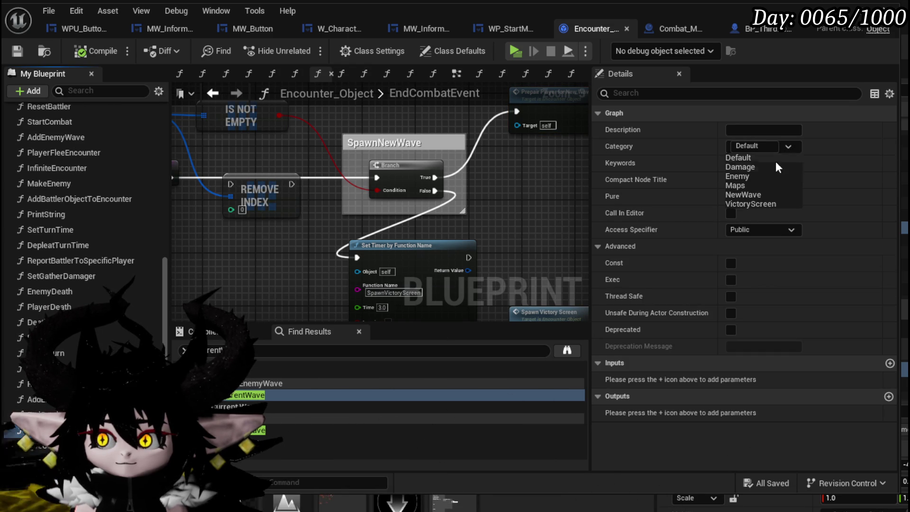
pyautogui.click(740, 194)
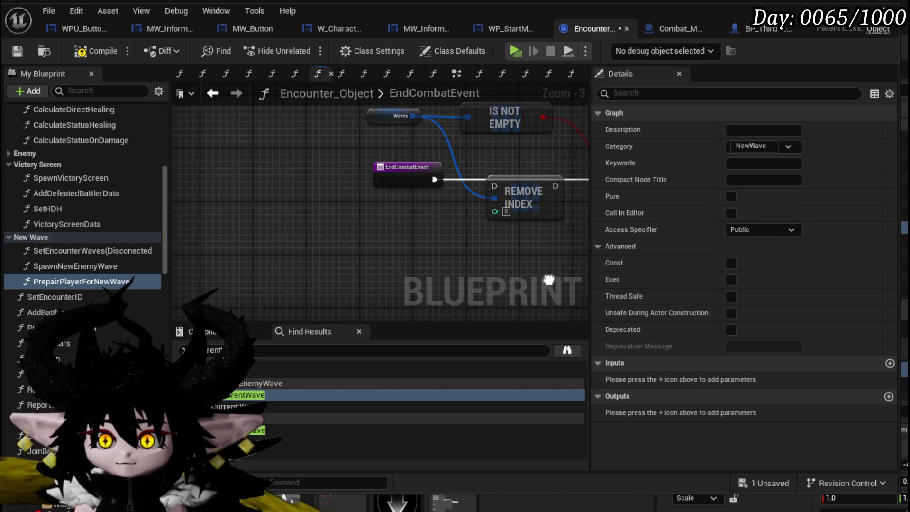
pyautogui.click(323, 184)
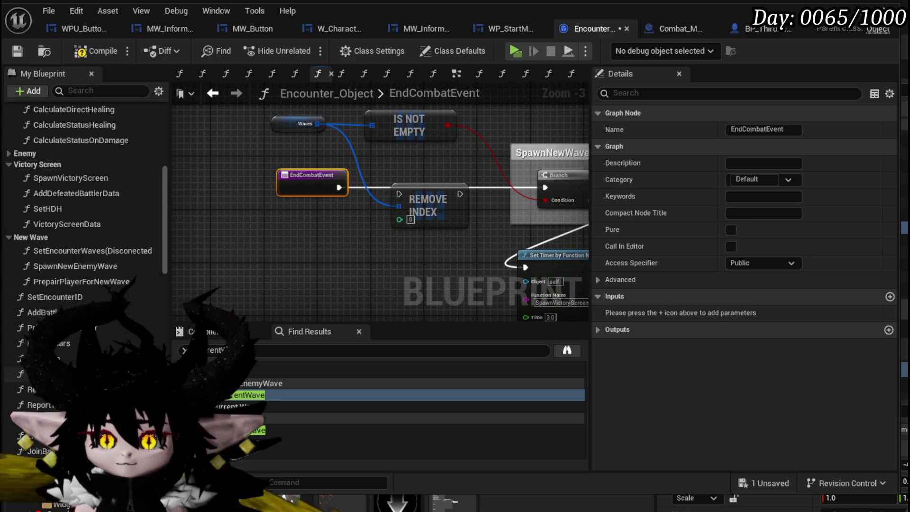
pyautogui.scroll(-3, 85, 304)
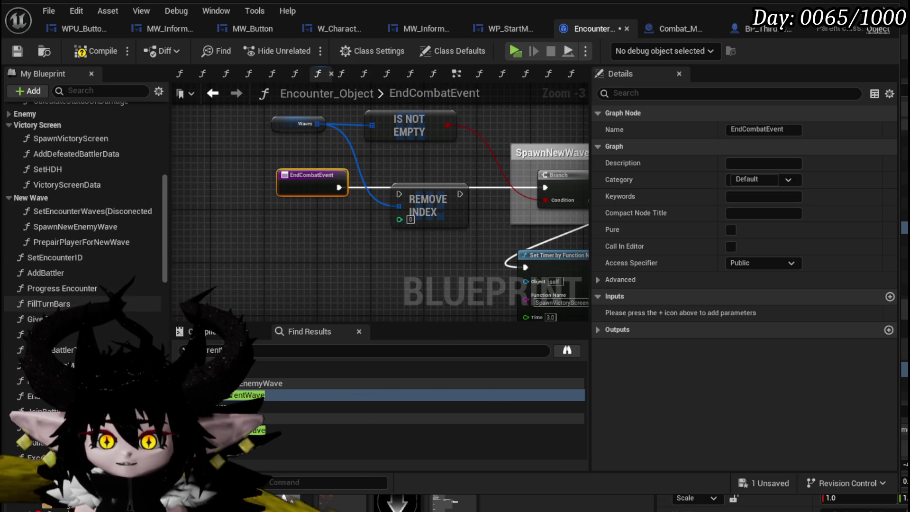
pyautogui.scroll(-5, 123, 329)
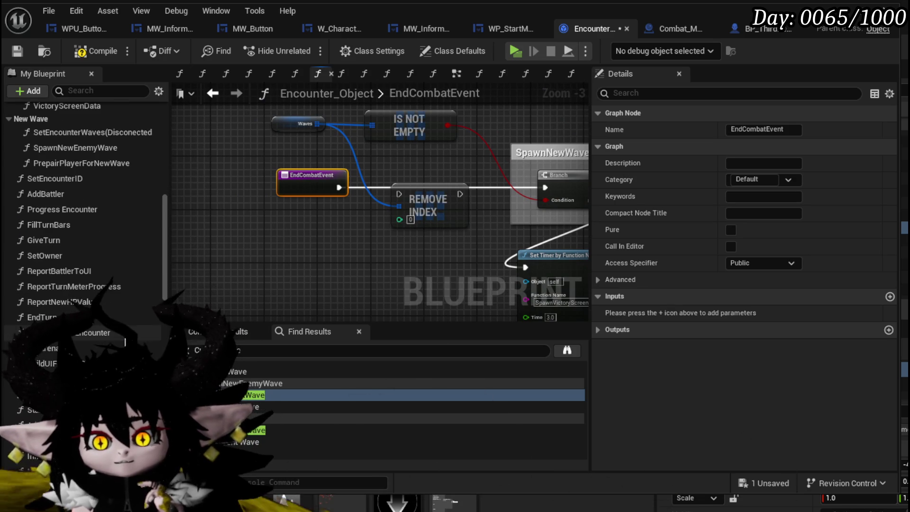
pyautogui.scroll(-1, 125, 341)
pyautogui.scroll(-2, 126, 343)
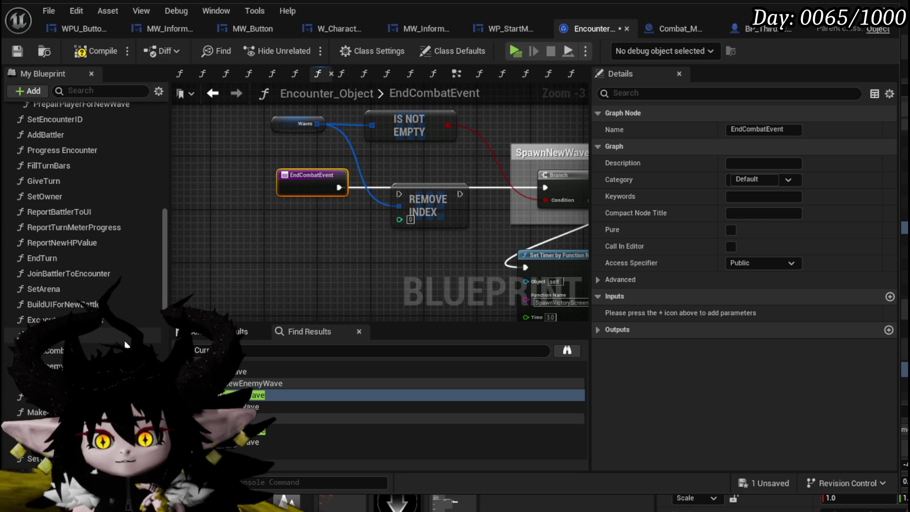
pyautogui.scroll(-1, 125, 343)
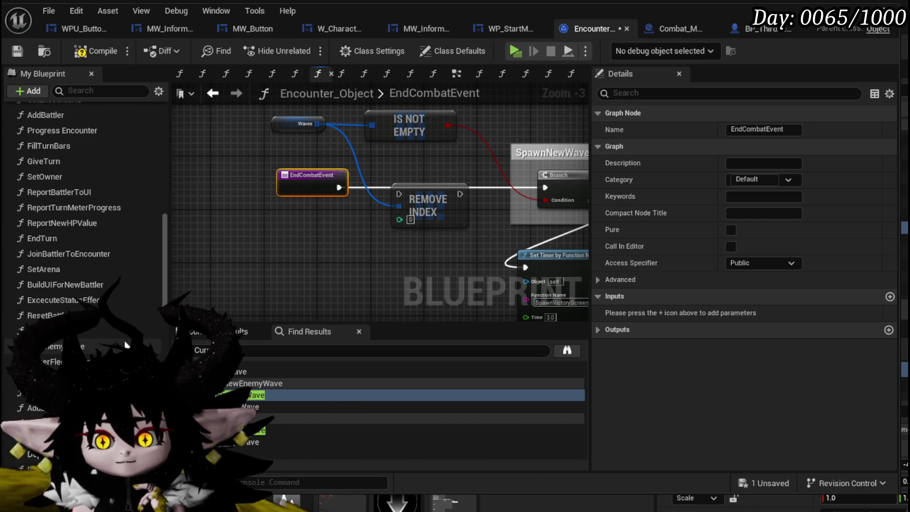
pyautogui.scroll(-4, 125, 343)
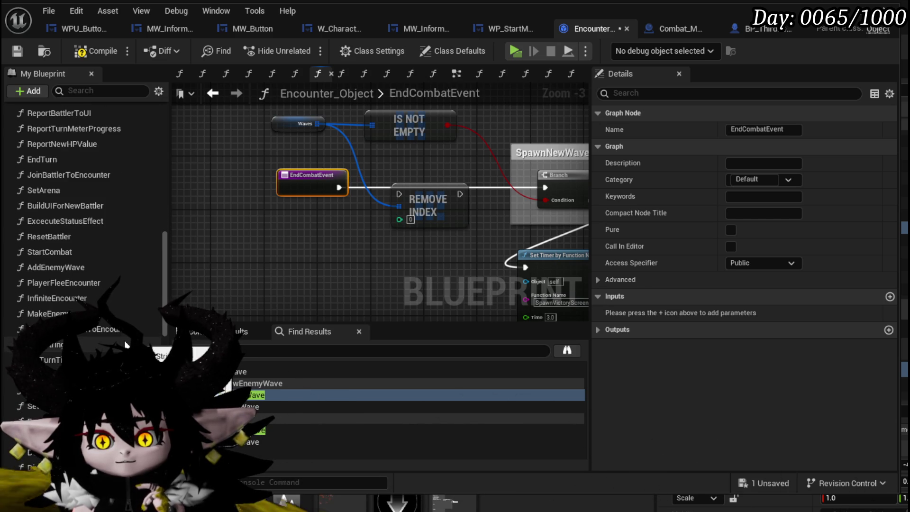
pyautogui.scroll(-6, 126, 344)
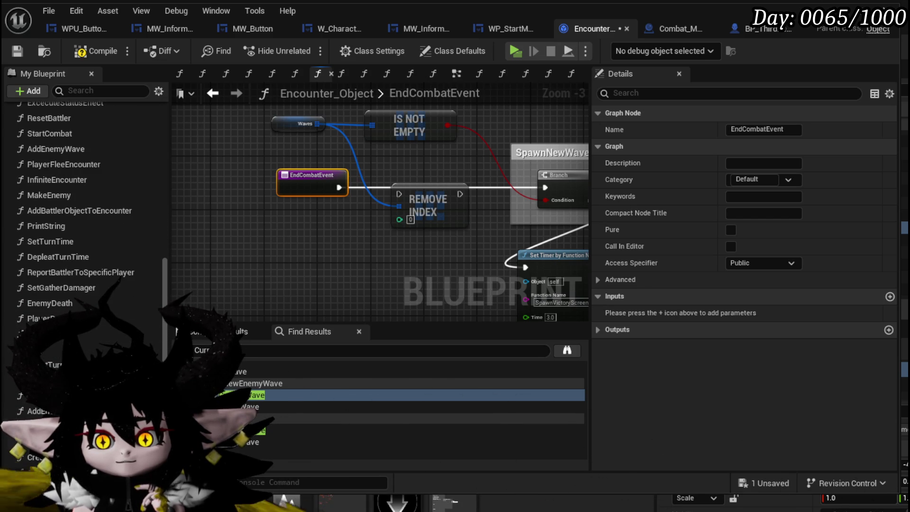
# Step: Choose NewWave in EndCombatEvent's Details Category dropdown
pyautogui.click(71, 426)
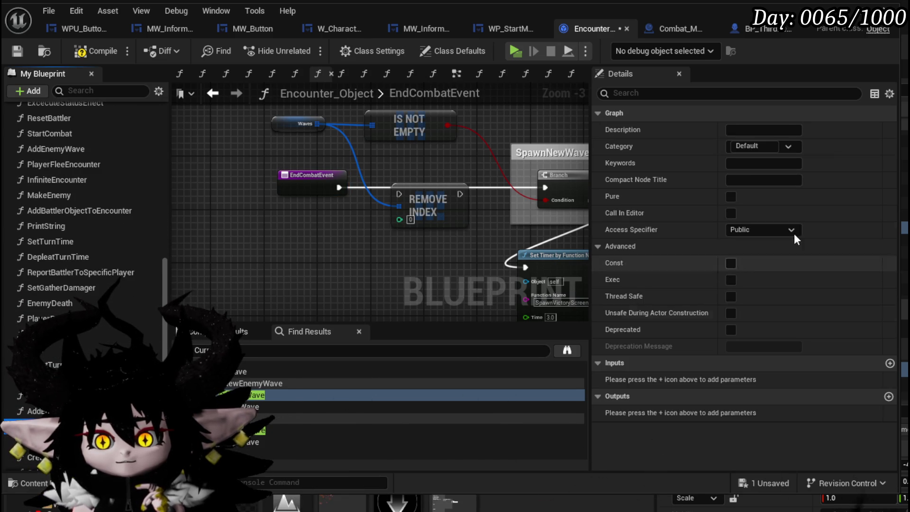
pyautogui.click(790, 144)
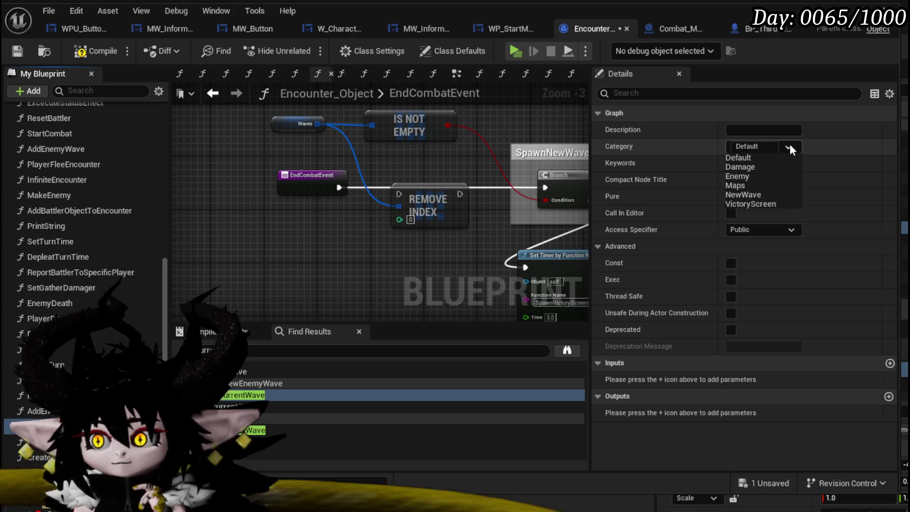
pyautogui.click(751, 194)
pyautogui.scroll(-3, 85, 237)
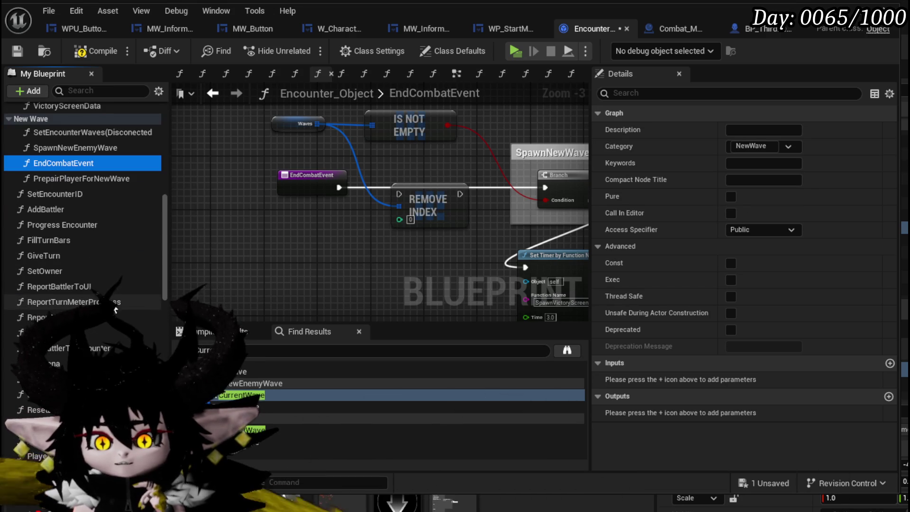
pyautogui.moveTo(411, 244)
pyautogui.mouseDown()
pyautogui.moveTo(180, 242)
pyautogui.moveTo(430, 248)
pyautogui.moveTo(354, 249)
pyautogui.mouseUp()
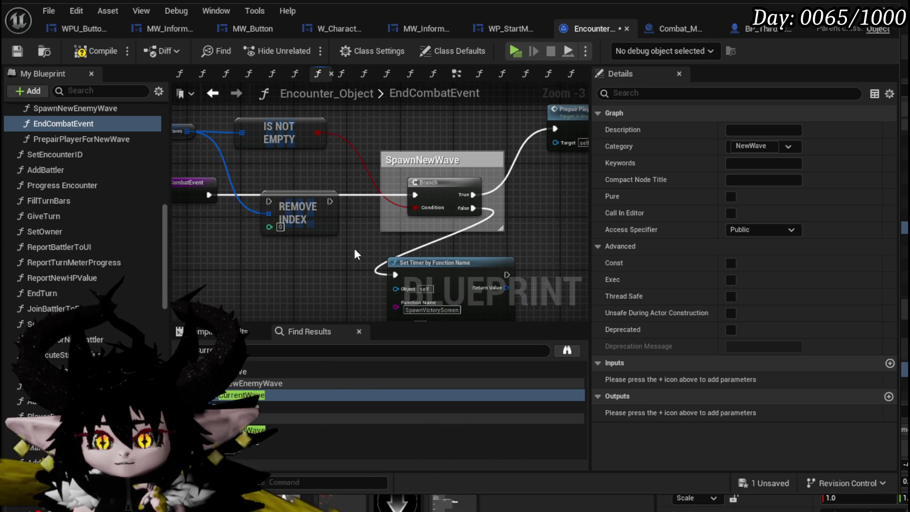
# Step: Compile, wire EndCombatEvent's execution into REMOVE INDEX, and search 'Remove' from Waves
pyautogui.moveTo(354, 248); pyautogui.dragTo(222, 263)
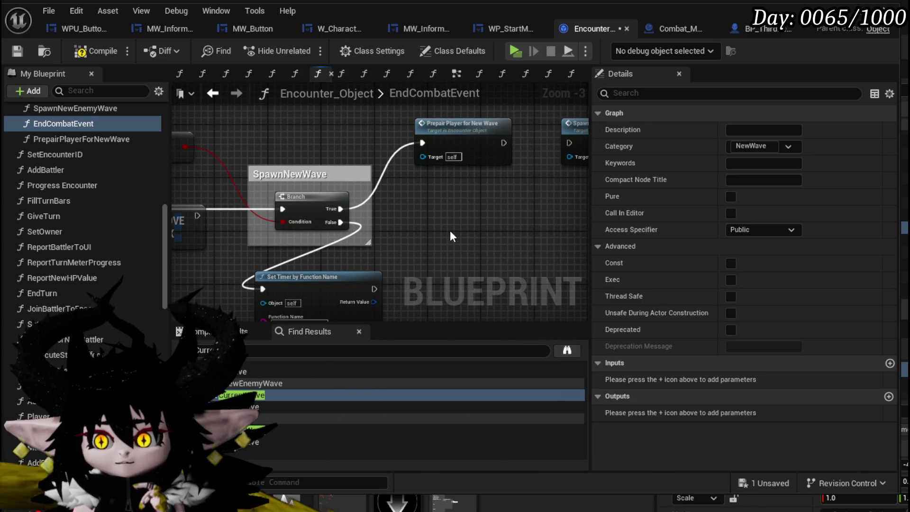
pyautogui.click(18, 47)
pyautogui.moveTo(303, 135)
pyautogui.mouseDown()
pyautogui.moveTo(369, 135)
pyautogui.moveTo(498, 106)
pyautogui.mouseUp()
pyautogui.click(357, 179)
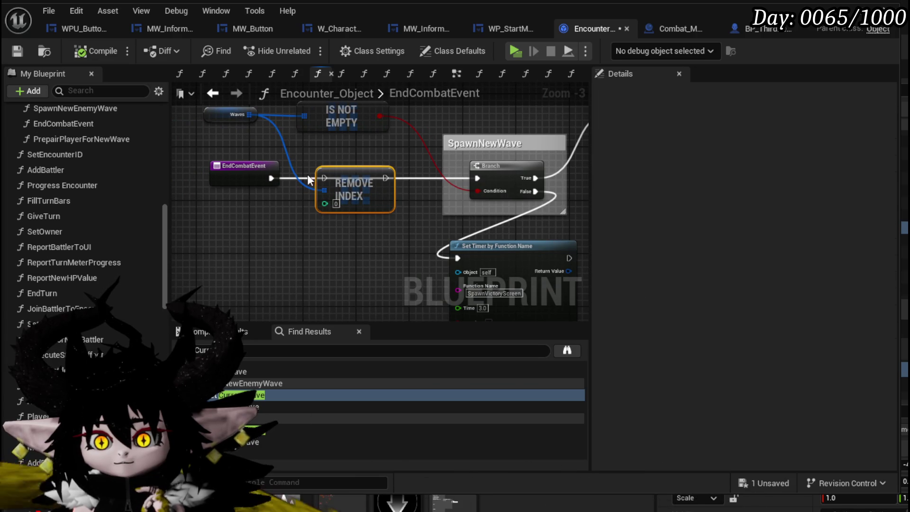
pyautogui.moveTo(275, 178); pyautogui.dragTo(322, 178)
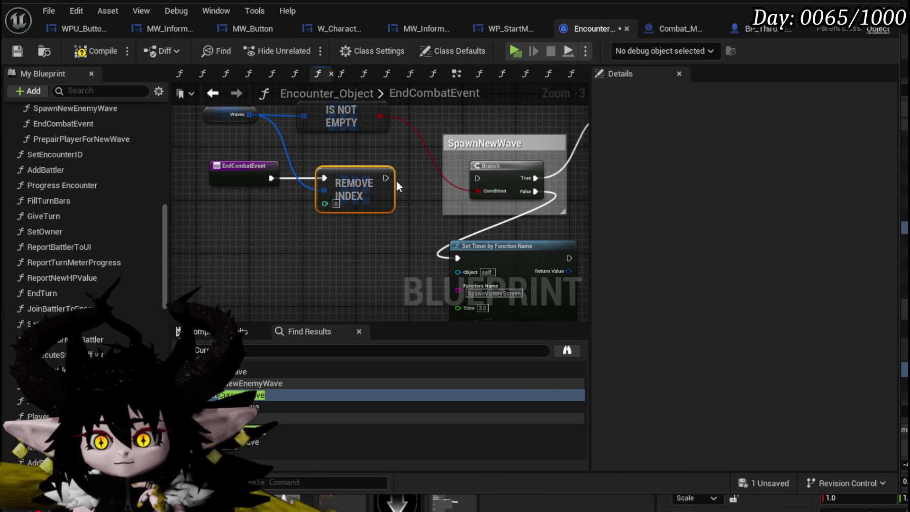
pyautogui.moveTo(268, 134)
pyautogui.mouseDown()
pyautogui.moveTo(323, 164)
pyautogui.moveTo(232, 169)
pyautogui.mouseUp()
pyautogui.write('Remove')
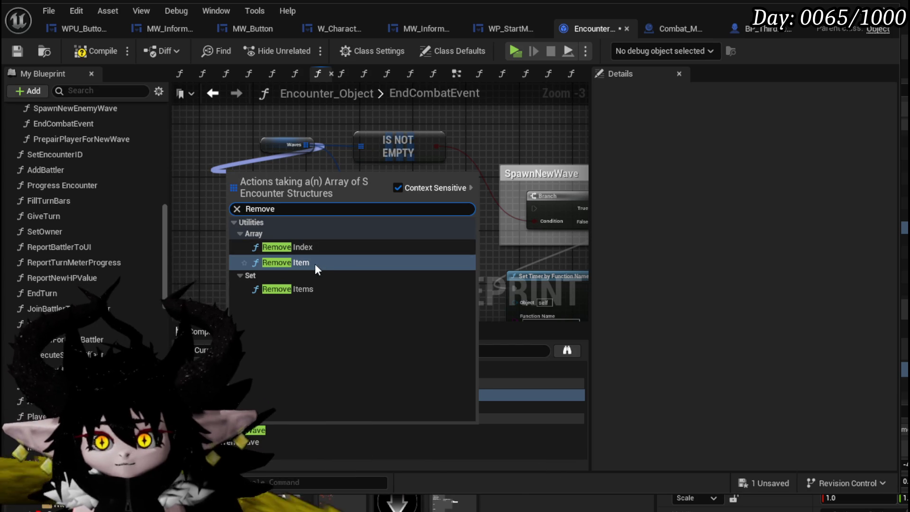
# Step: Add a Remove Item node on Waves and connect EndCombatEvent directly to the Branch
pyautogui.click(314, 263)
pyautogui.click(184, 206)
pyautogui.moveTo(284, 187)
pyautogui.mouseDown()
pyautogui.moveTo(338, 180)
pyautogui.moveTo(334, 204)
pyautogui.moveTo(373, 239)
pyautogui.mouseUp()
pyautogui.moveTo(207, 209); pyautogui.dragTo(547, 205)
pyautogui.moveTo(273, 150); pyautogui.dragTo(229, 180)
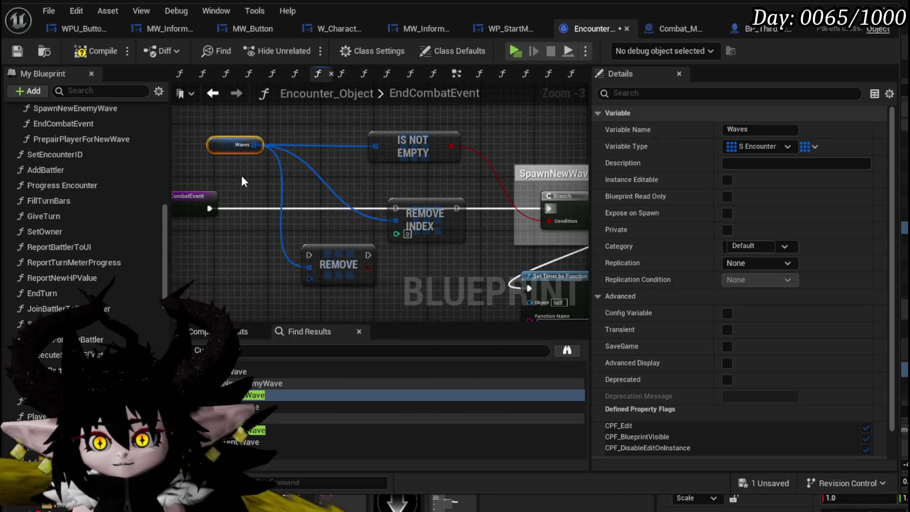
pyautogui.rightClick(240, 239)
pyautogui.write('c')
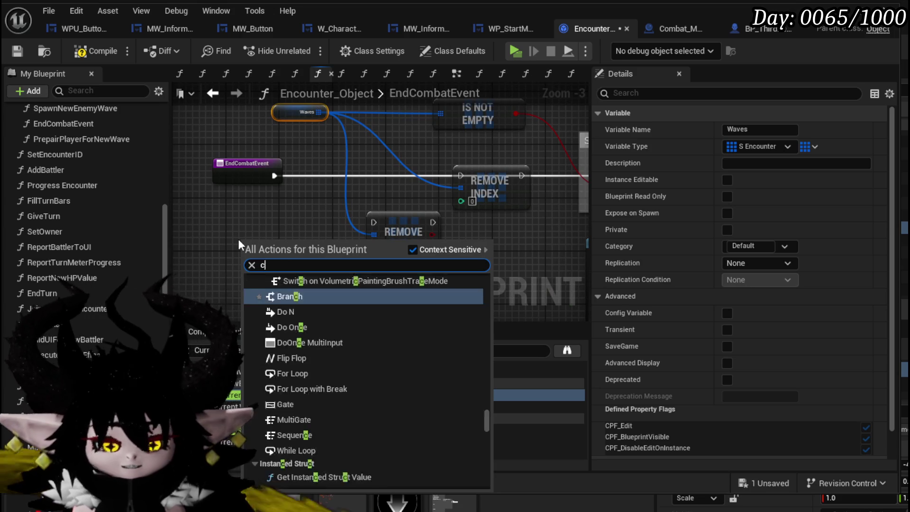
pyautogui.write('urrent wave')
pyautogui.press('Escape')
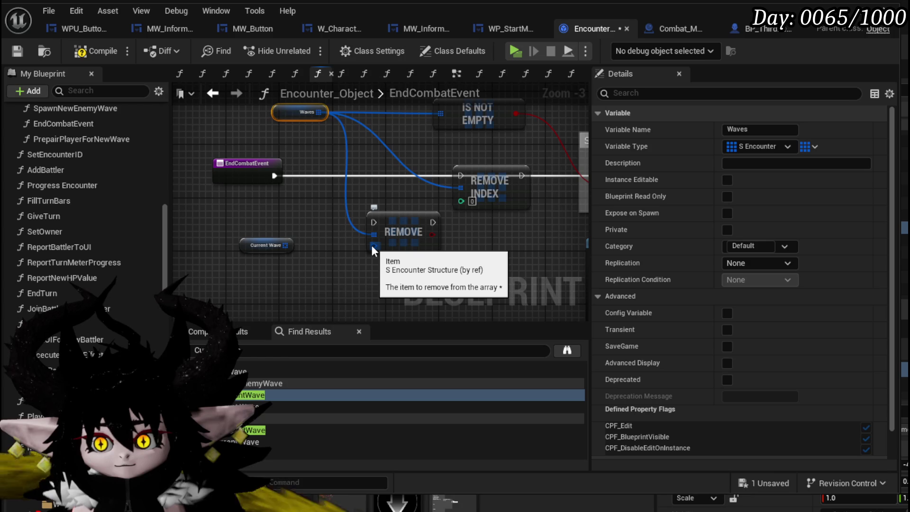
# Step: Feed the REMOVE node's Item from a Make S Encounter node, tidy the nodes, and compile and save
pyautogui.moveTo(371, 246); pyautogui.dragTo(312, 263)
pyautogui.write('make')
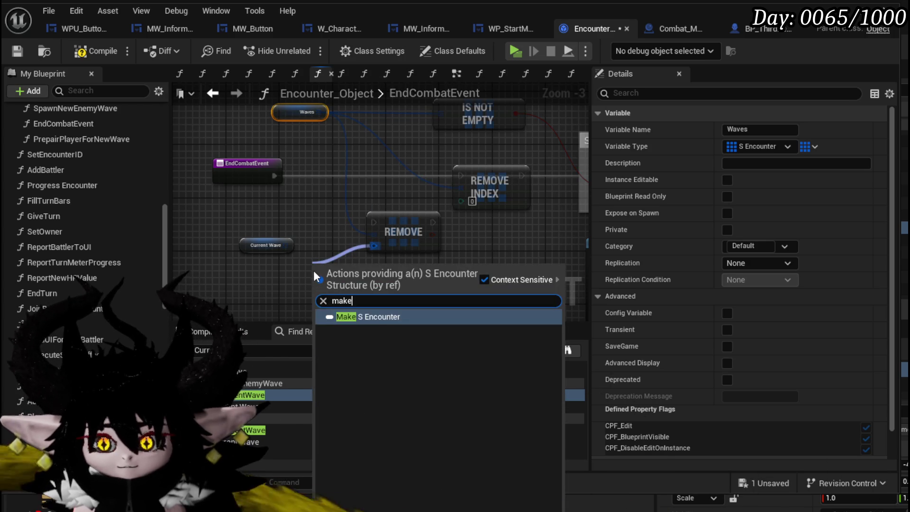
pyautogui.press('Return')
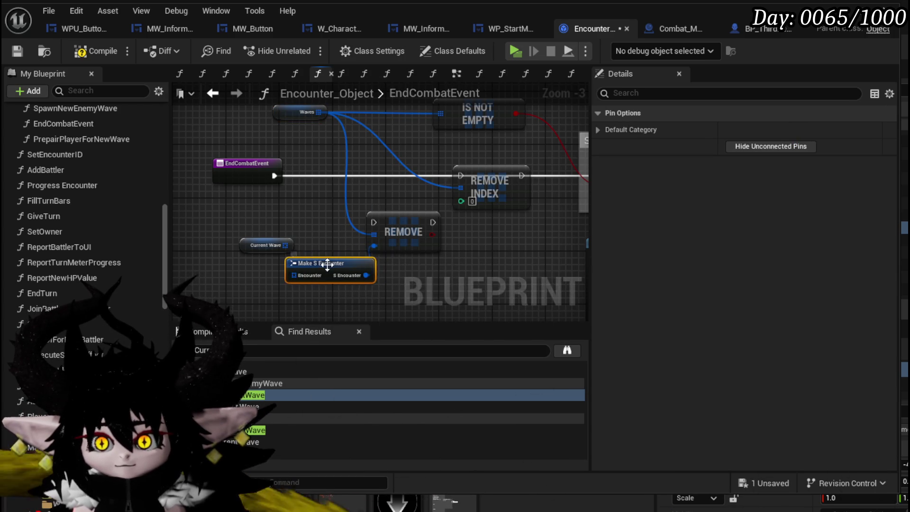
pyautogui.scroll(3, 327, 264)
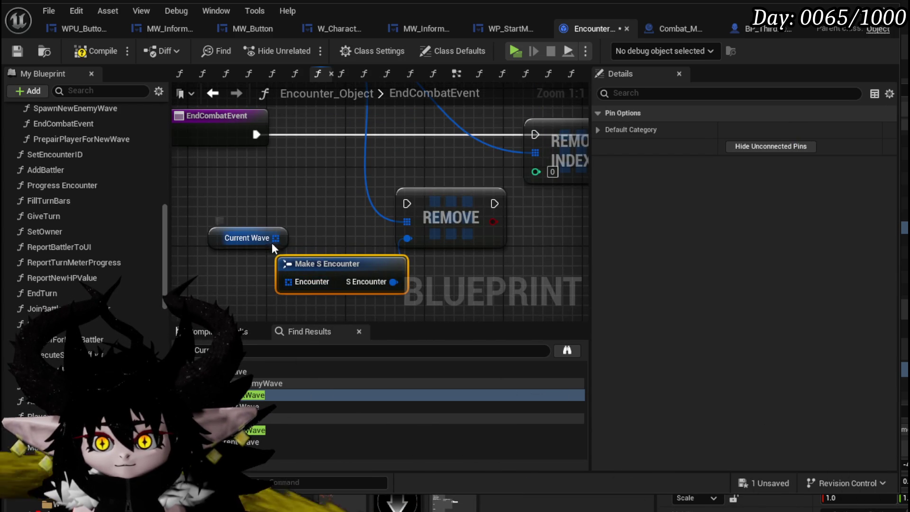
pyautogui.moveTo(273, 238)
pyautogui.mouseDown()
pyautogui.moveTo(340, 238)
pyautogui.moveTo(329, 228)
pyautogui.mouseUp()
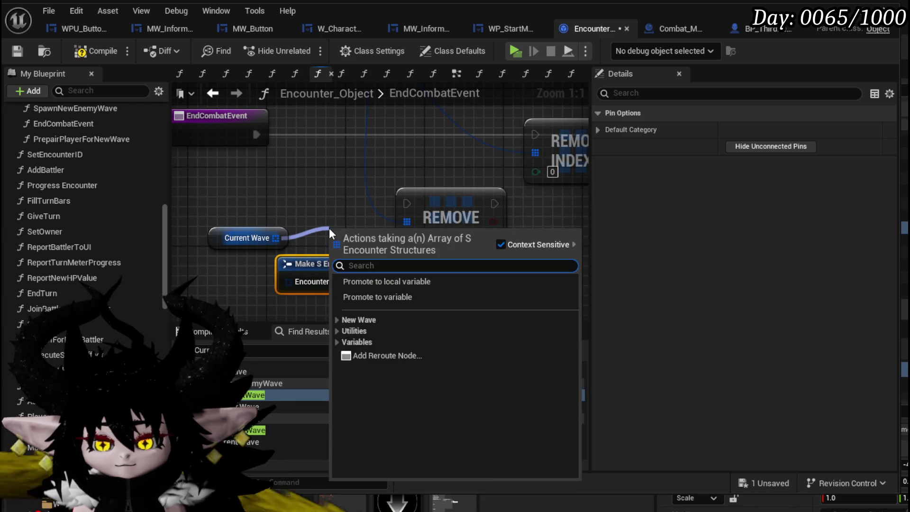
pyautogui.write('brea')
pyautogui.moveTo(311, 218); pyautogui.dragTo(334, 170)
pyautogui.click(277, 200)
pyautogui.moveTo(276, 201)
pyautogui.mouseDown()
pyautogui.moveTo(264, 237)
pyautogui.moveTo(355, 241)
pyautogui.moveTo(345, 243)
pyautogui.moveTo(352, 226)
pyautogui.moveTo(342, 226)
pyautogui.mouseUp()
pyautogui.click(284, 205)
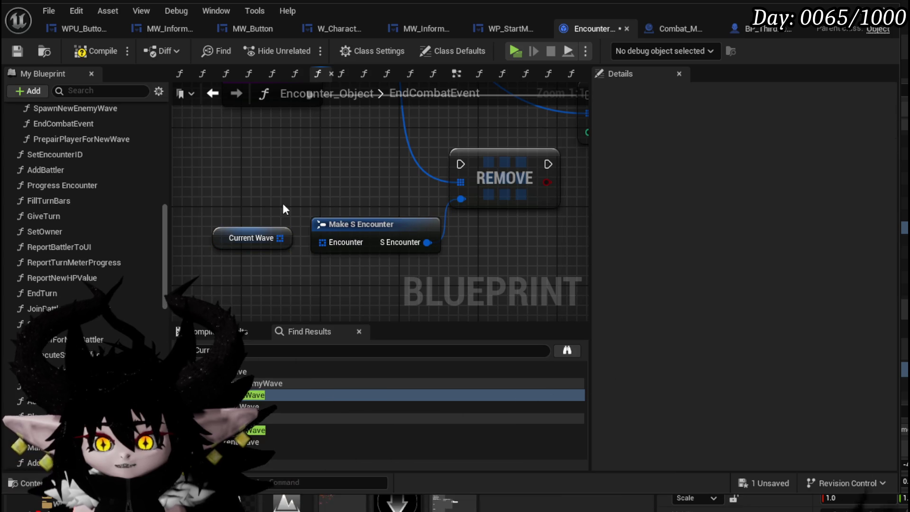
pyautogui.click(77, 52)
pyautogui.click(17, 51)
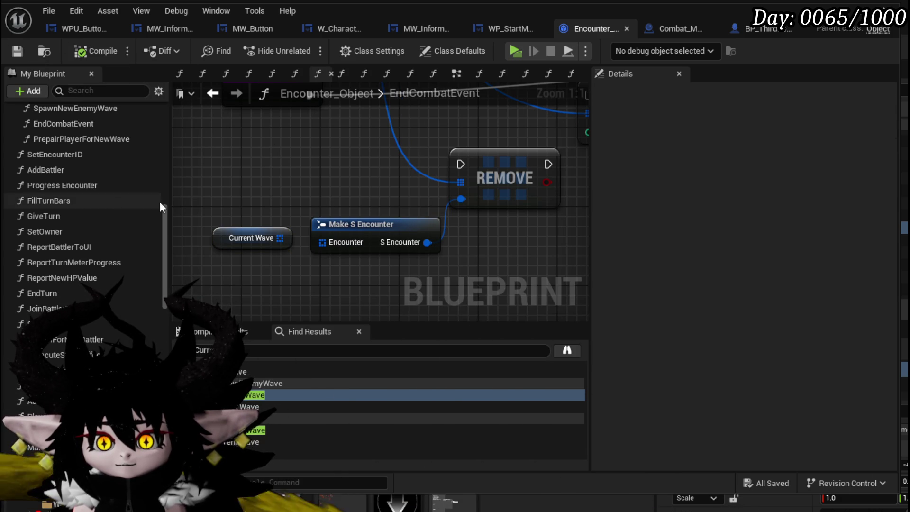
# Step: In the SetEncounterWaves function graph, connect the function entry to the SET Waves node
pyautogui.scroll(3, 152, 196)
pyautogui.scroll(2, 156, 194)
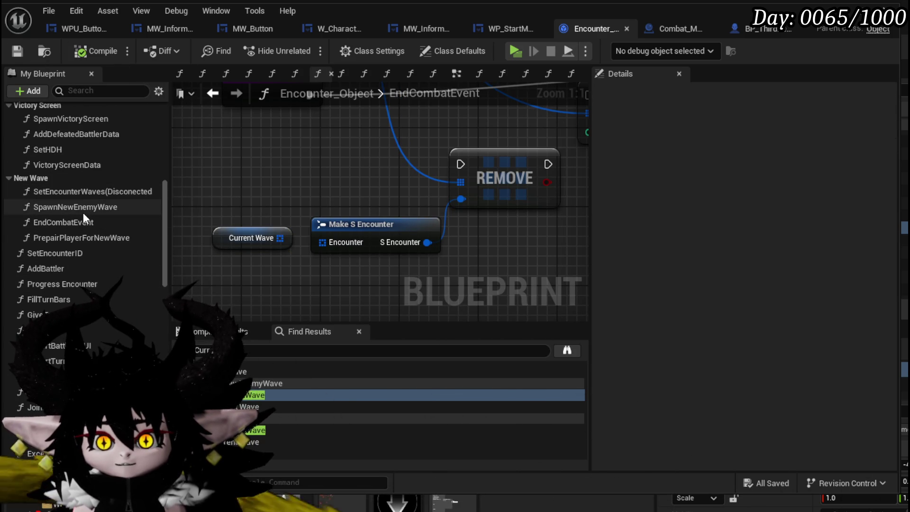
pyautogui.doubleClick(90, 191)
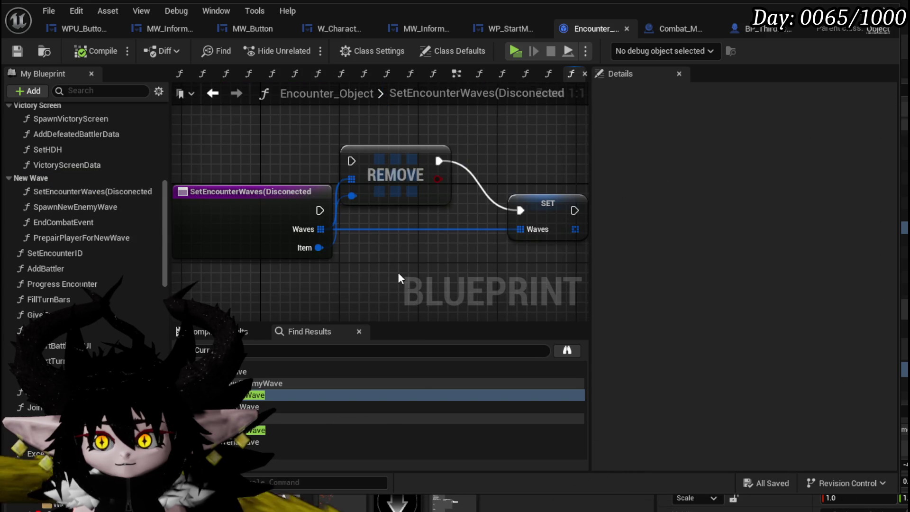
pyautogui.scroll(3, 322, 223)
pyautogui.click(407, 194)
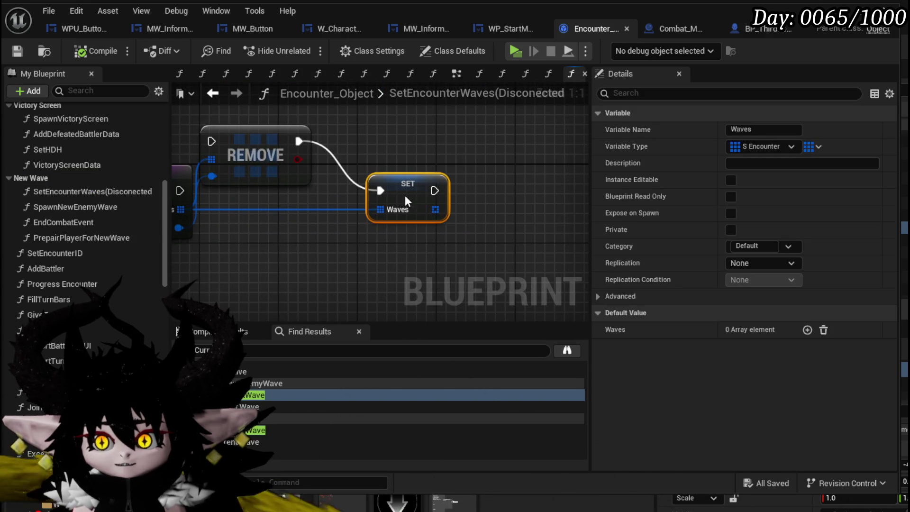
pyautogui.moveTo(264, 142)
pyautogui.mouseDown()
pyautogui.moveTo(295, 254)
pyautogui.moveTo(340, 258)
pyautogui.mouseUp()
pyautogui.moveTo(181, 190)
pyautogui.mouseDown()
pyautogui.moveTo(239, 205)
pyautogui.moveTo(400, 194)
pyautogui.moveTo(355, 189)
pyautogui.moveTo(427, 229)
pyautogui.moveTo(388, 257)
pyautogui.mouseUp()
# Step: Add a Get (index 0) node on the Waves array and delete the REMOVE node
pyautogui.write('get')
pyautogui.click(492, 321)
pyautogui.click(377, 277)
pyautogui.press('Delete')
pyautogui.moveTo(446, 216); pyautogui.dragTo(388, 211)
pyautogui.rightClick(407, 206)
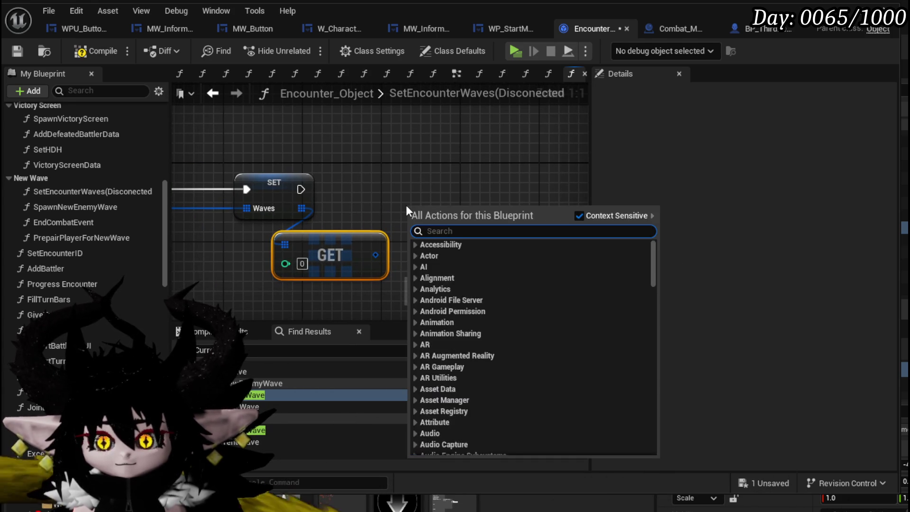
# Step: Add a SET Current Wave node beside SET Waves and the Get node in SetEncounterWaves
pyautogui.write('set Current Wav')
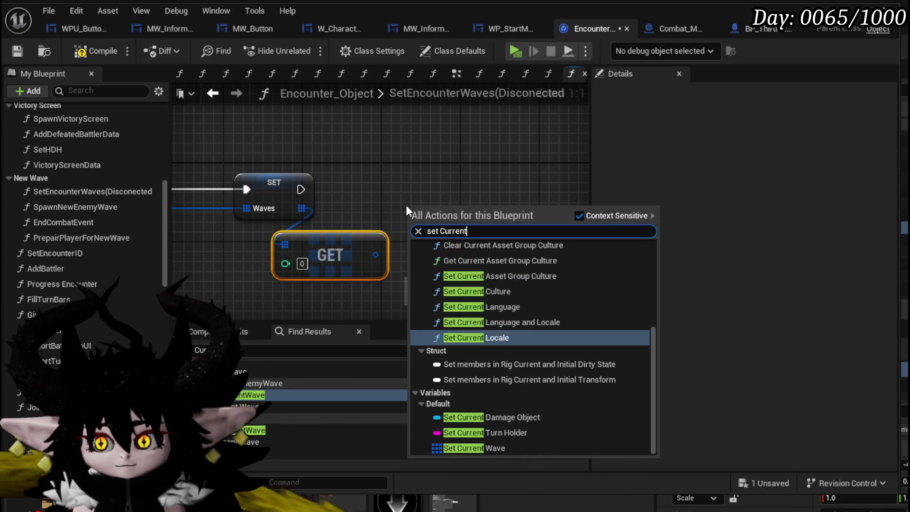
pyautogui.click(463, 271)
pyautogui.moveTo(459, 203); pyautogui.dragTo(484, 203)
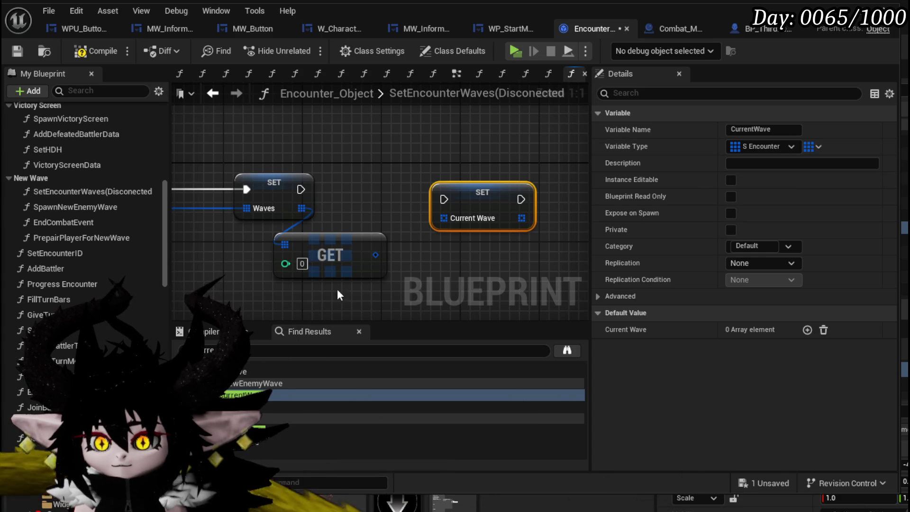
# Step: Switch CurrentWave's container type from array to Single and confirm, listing its references
pyautogui.click(810, 147)
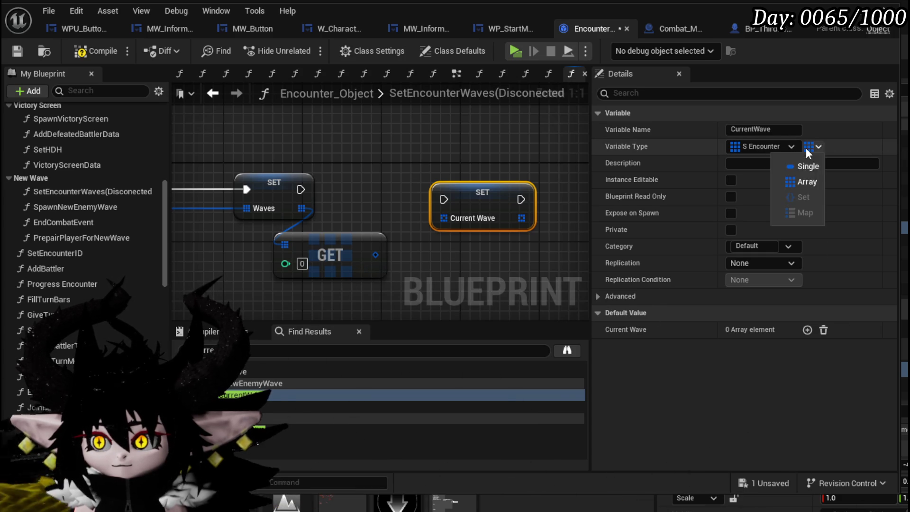
pyautogui.click(812, 172)
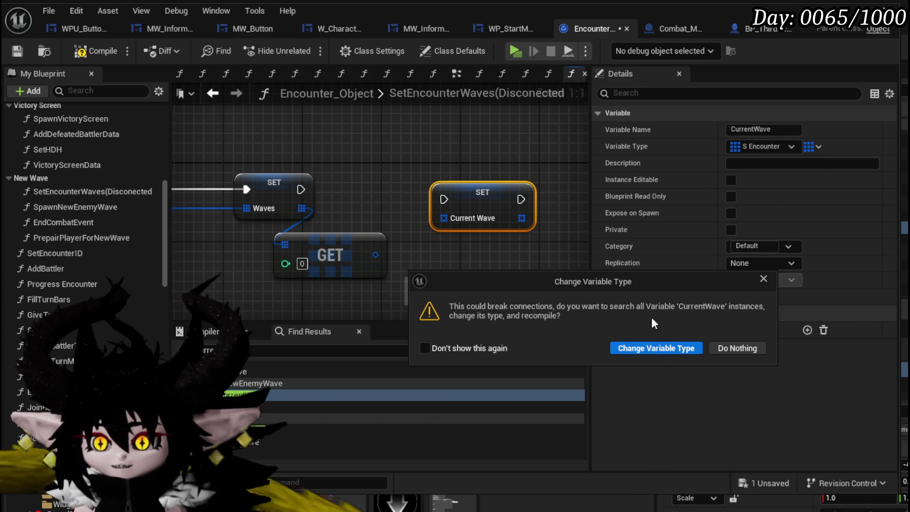
pyautogui.click(670, 348)
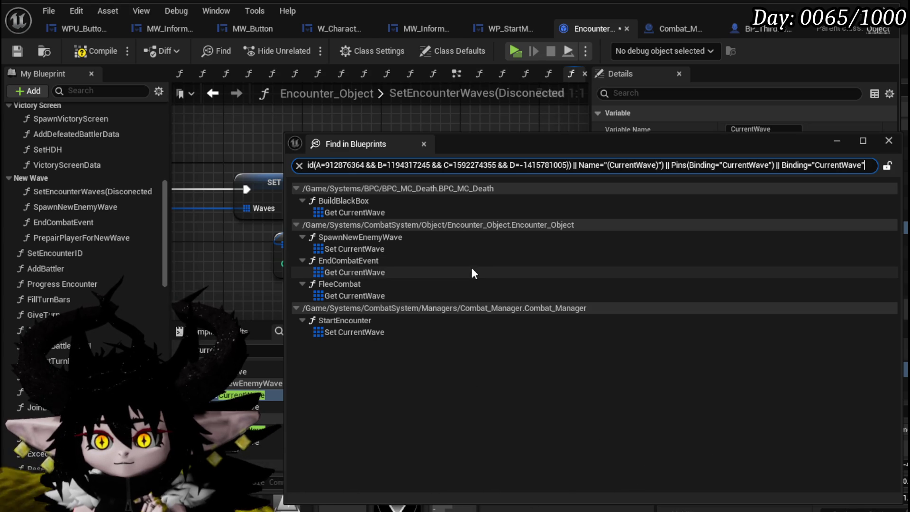
# Step: Delete the Set CurrentWave node in StartEncounter, then compile and save Combat_Manager
pyautogui.doubleClick(355, 326)
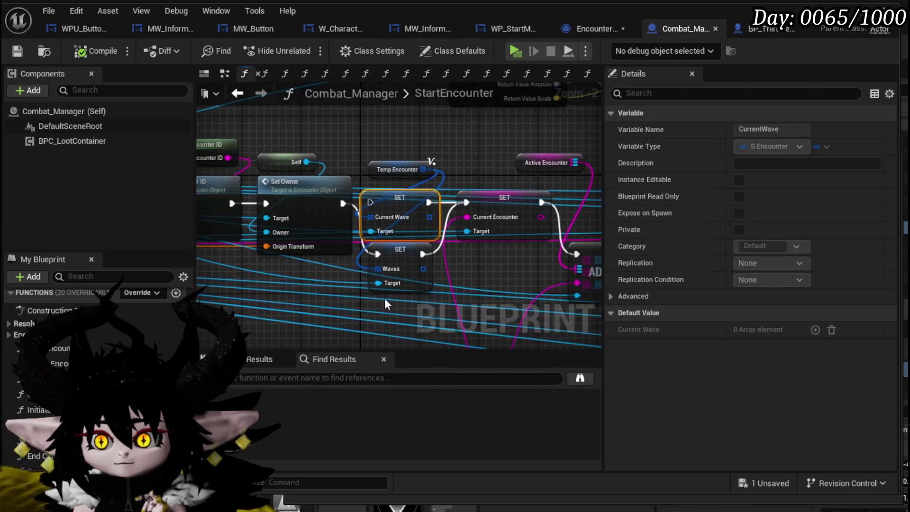
pyautogui.press('Delete')
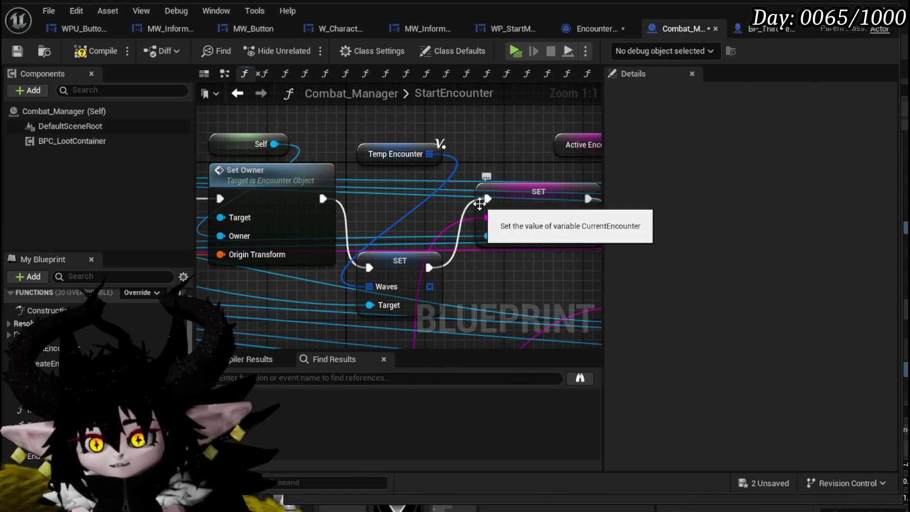
pyautogui.click(95, 51)
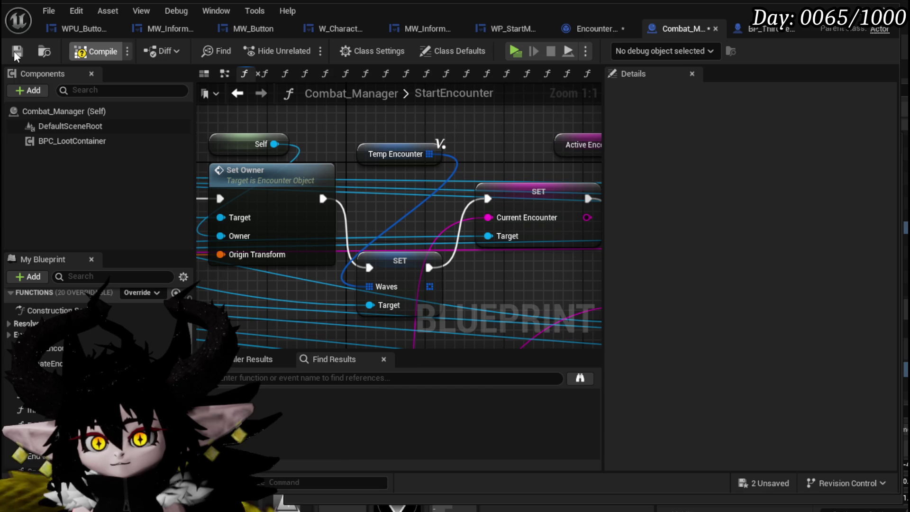
pyautogui.click(17, 53)
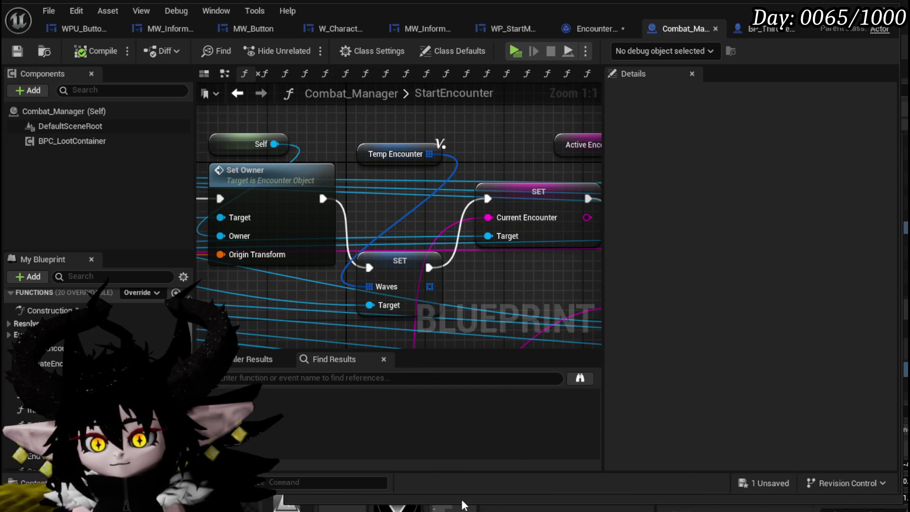
# Step: Open the erroring Get CurrentWave reference in FleeCombat from the search results
pyautogui.click(463, 504)
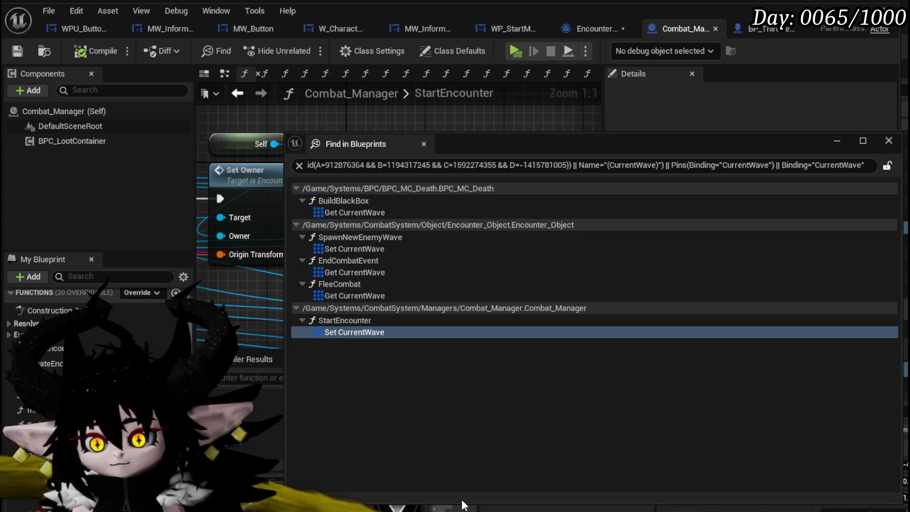
pyautogui.click(340, 295)
pyautogui.doubleClick(340, 295)
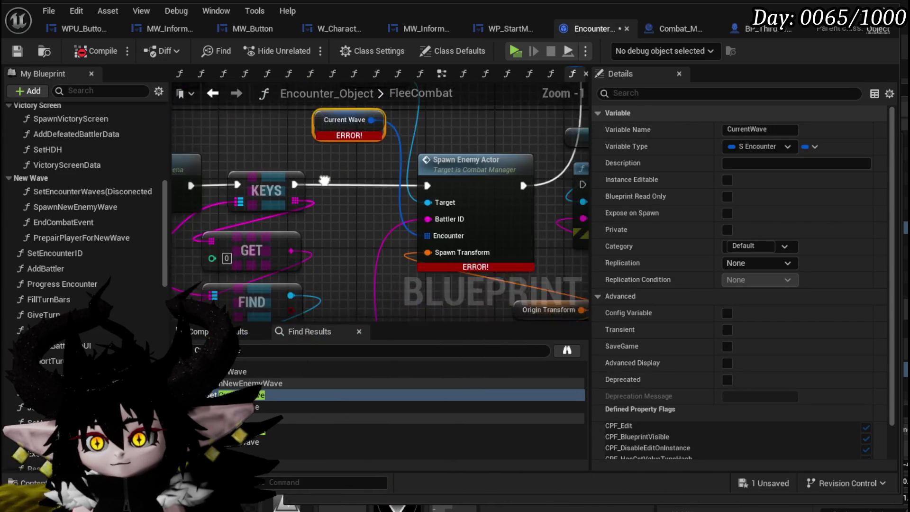
pyautogui.scroll(-1, 315, 180)
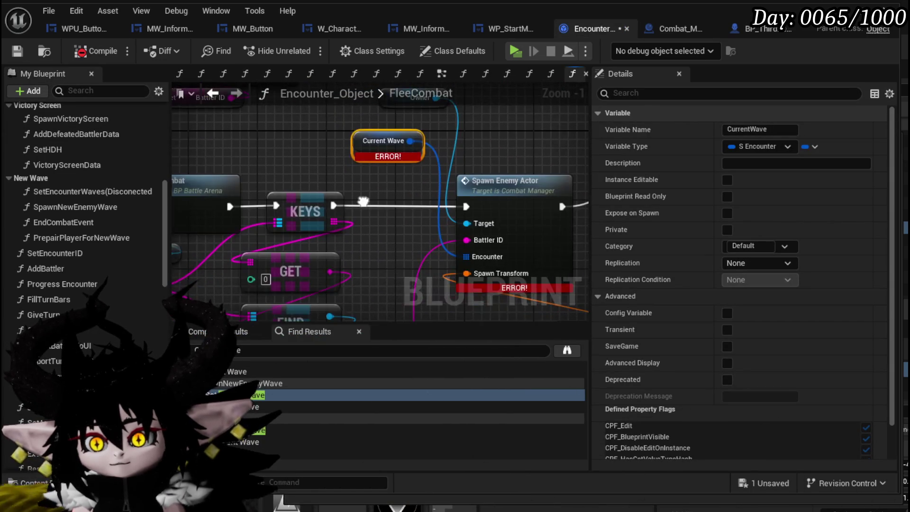
pyautogui.scroll(-3, 348, 213)
pyautogui.scroll(3, 356, 217)
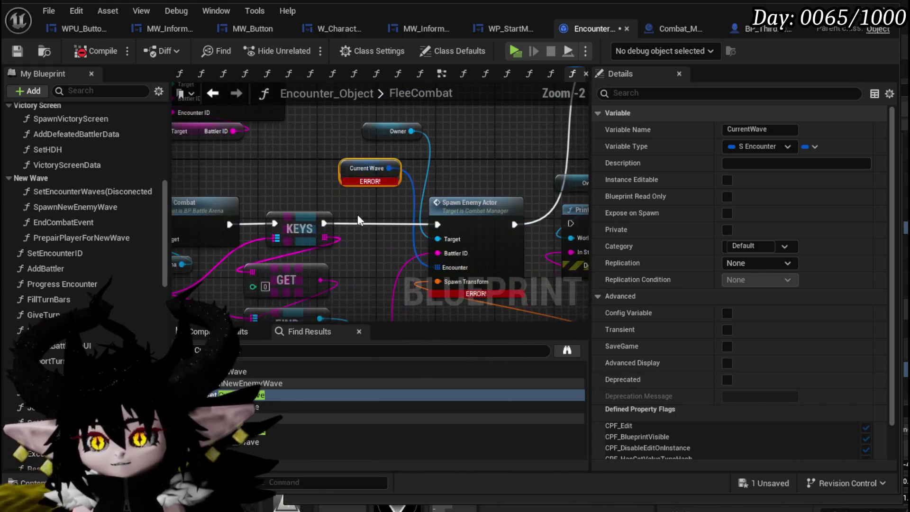